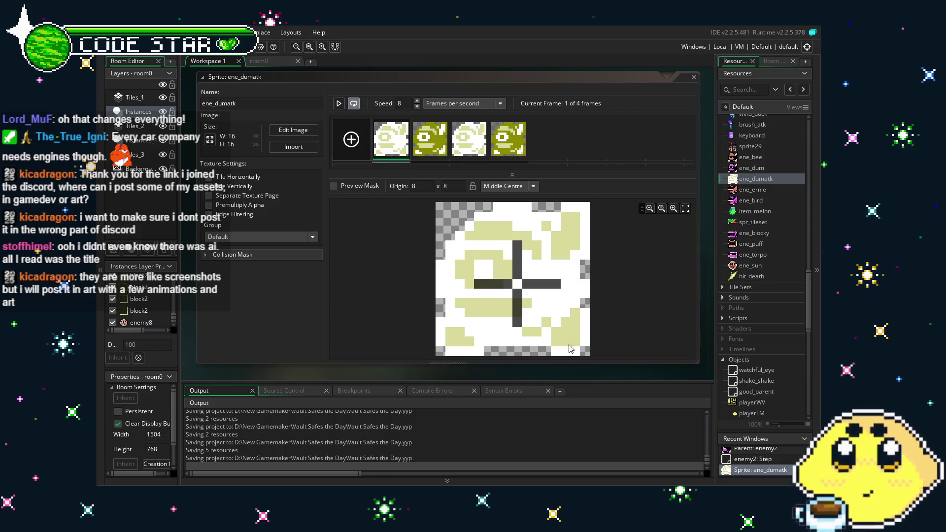
# Step: Save the project and switch from the ene_dumatk sprite editor to the room0 level
pyautogui.hotkey('ctrl', 's')
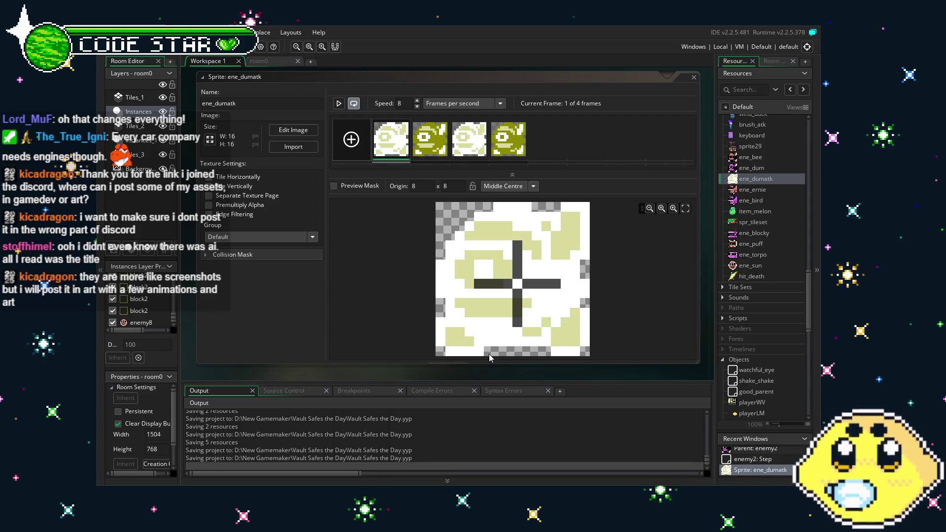
pyautogui.moveTo(288, 368)
pyautogui.mouseDown()
pyautogui.moveTo(255, 362)
pyautogui.moveTo(287, 361)
pyautogui.mouseUp()
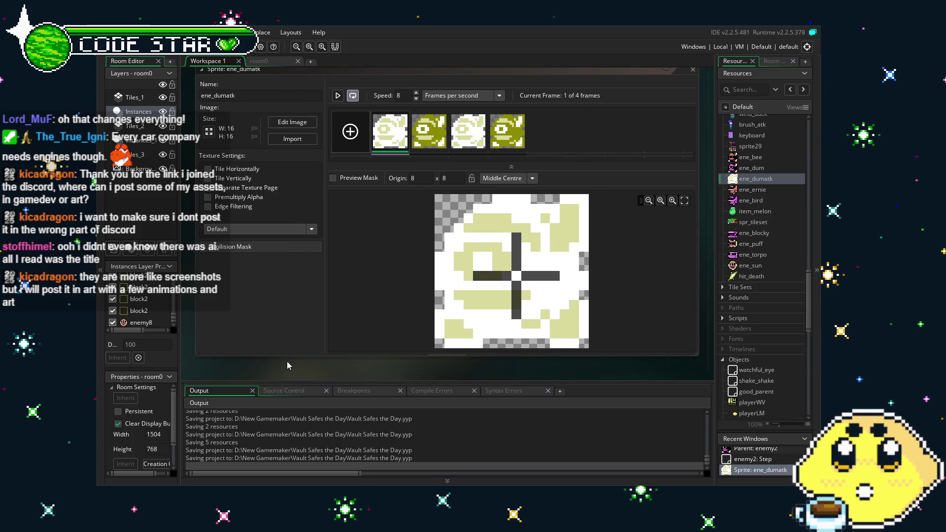
pyautogui.click(260, 63)
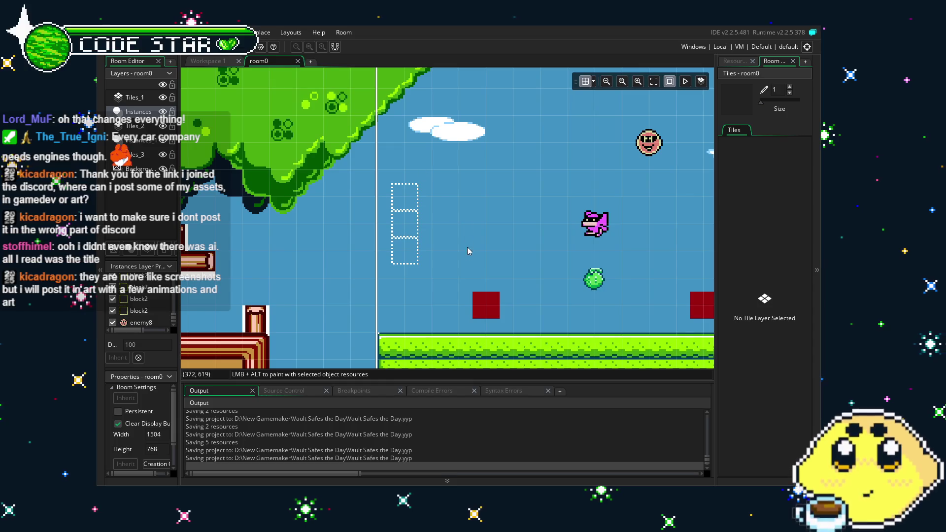
# Step: Scroll around room0, show the Resources tree, and build and run the game
pyautogui.hscroll(-5, 468, 252)
pyautogui.scroll(-2, 468, 251)
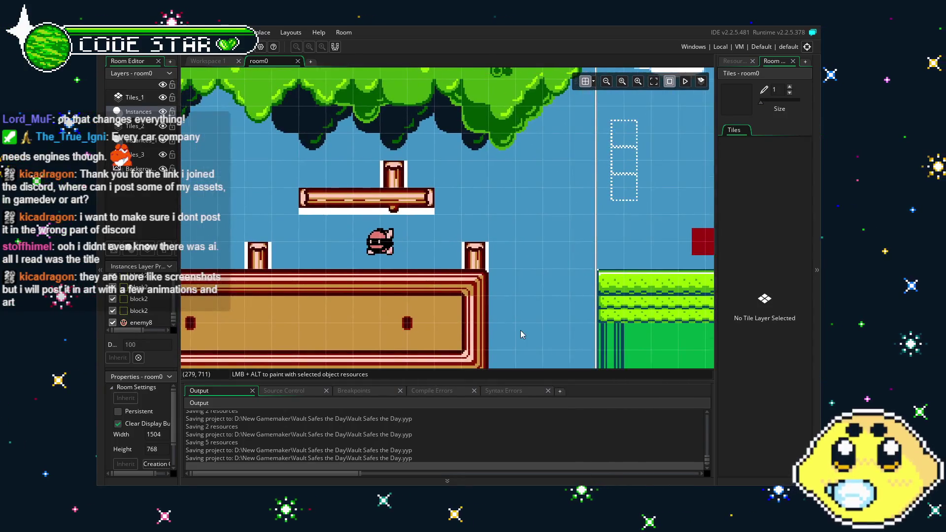
pyautogui.hscroll(-3, 523, 335)
pyautogui.hscroll(2, 592, 222)
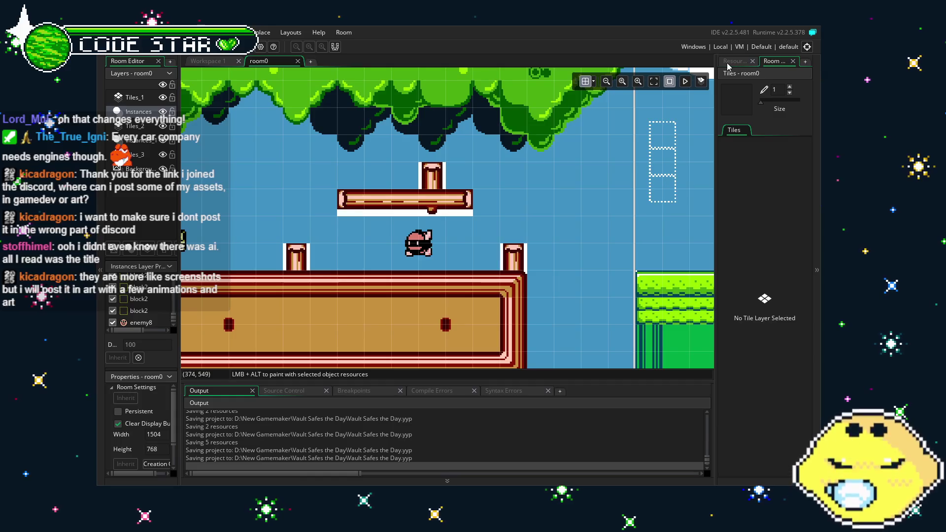
pyautogui.click(728, 61)
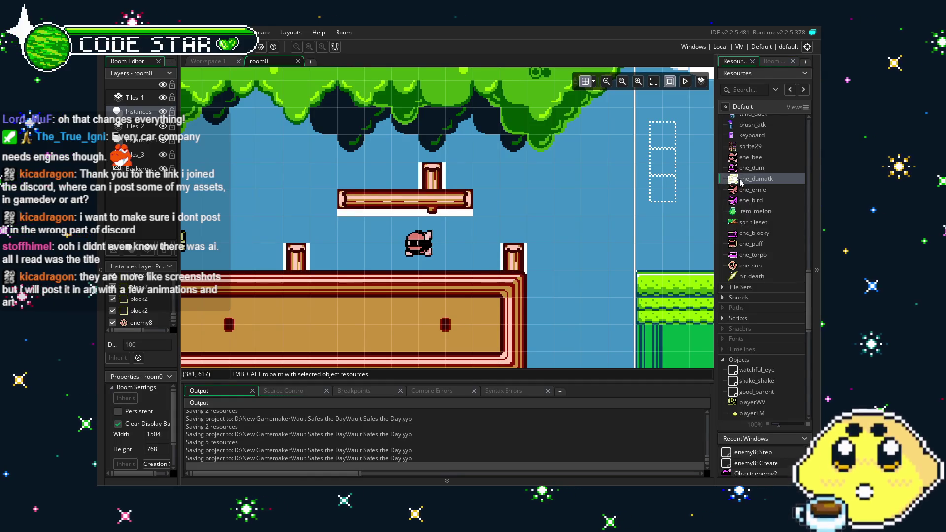
pyautogui.click(216, 50)
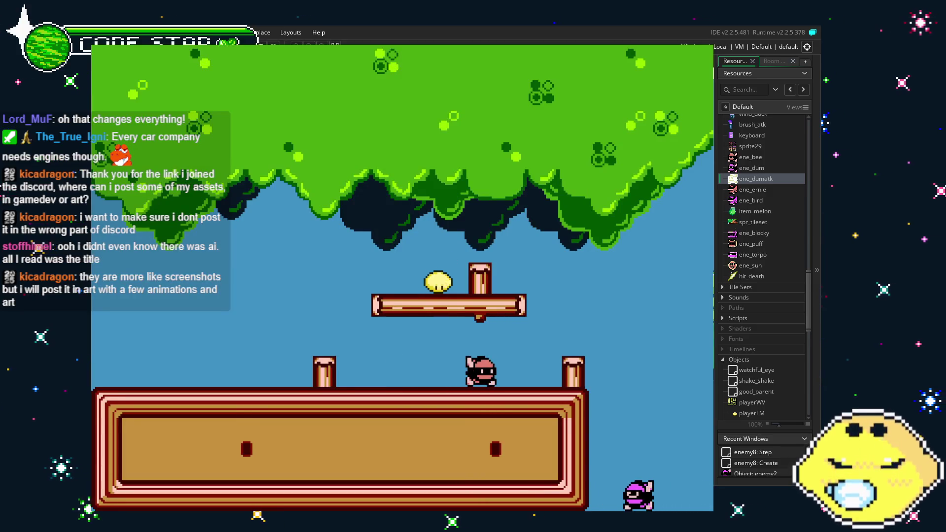
# Step: Run the player right past the red blocks and flying enemies toward the brick stairs
pyautogui.press('Right')
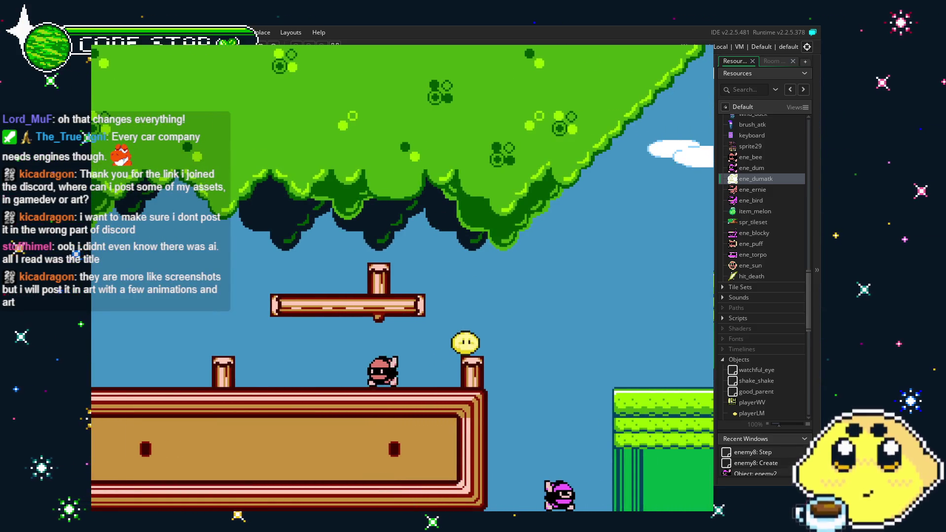
pyautogui.press('Right')
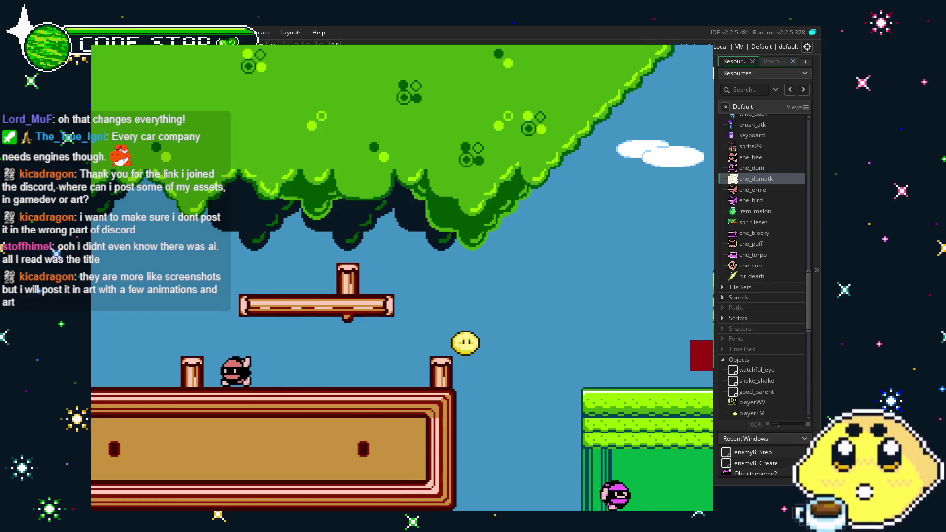
pyautogui.press('Right')
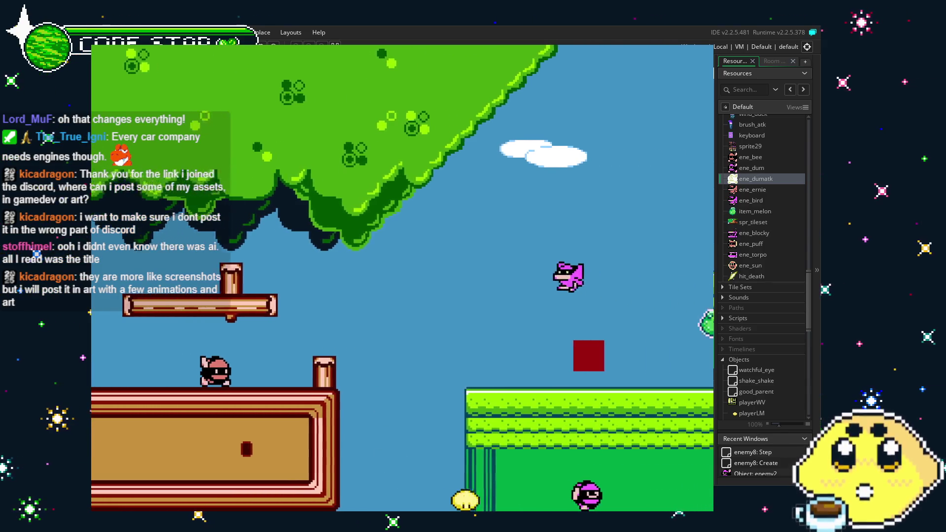
pyautogui.press('Right')
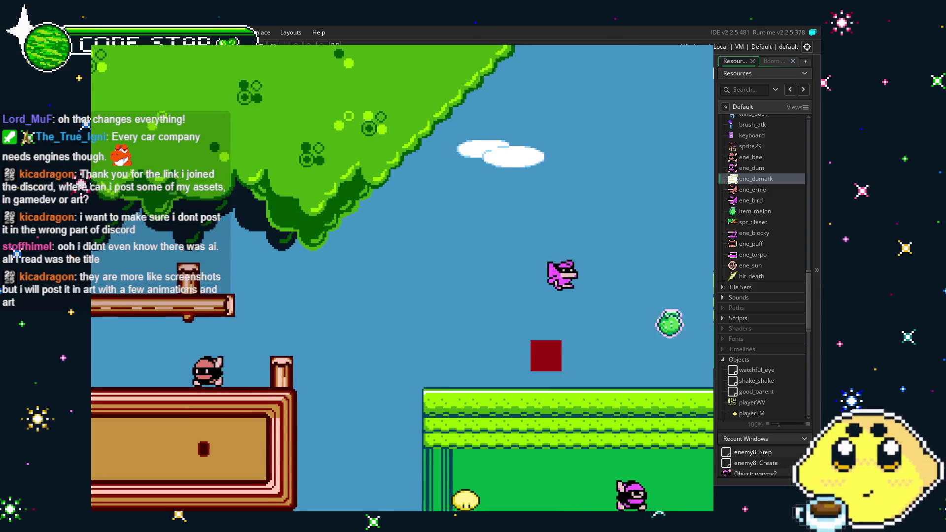
pyautogui.press('Right')
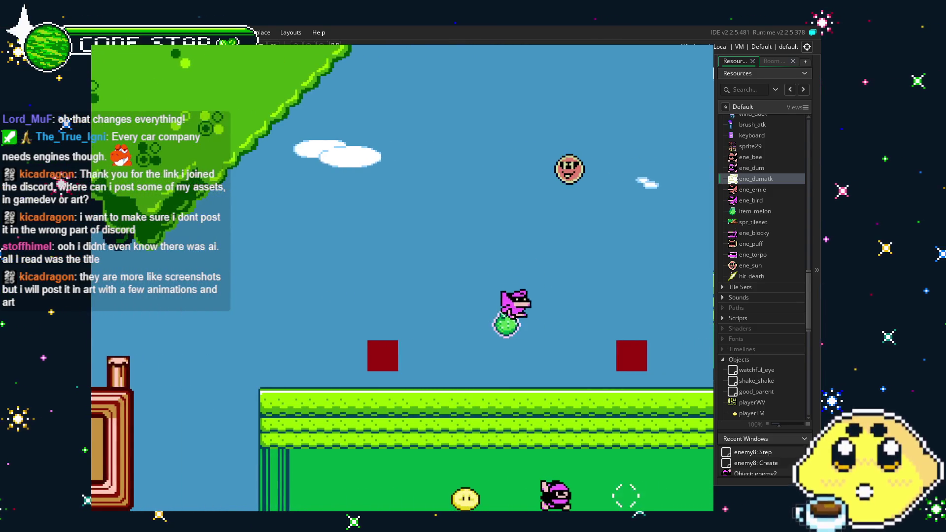
pyautogui.press('Right')
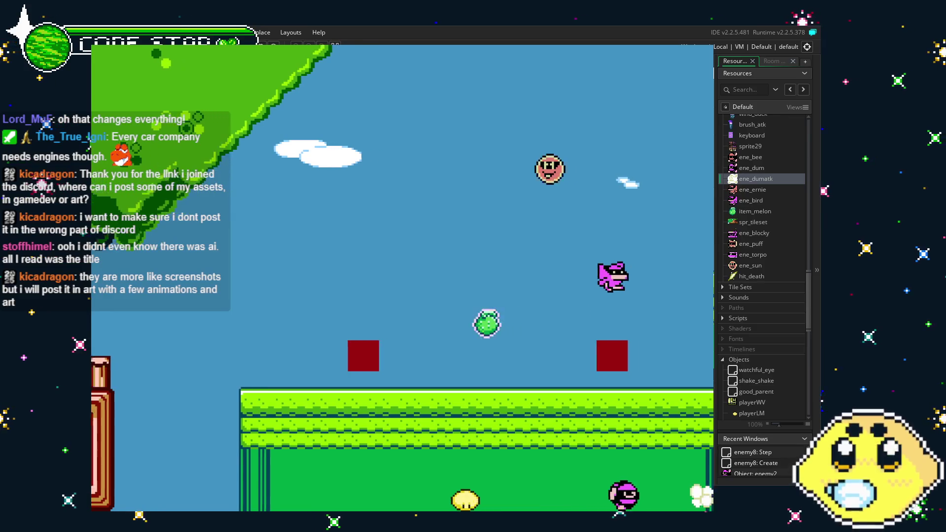
pyautogui.press('Right')
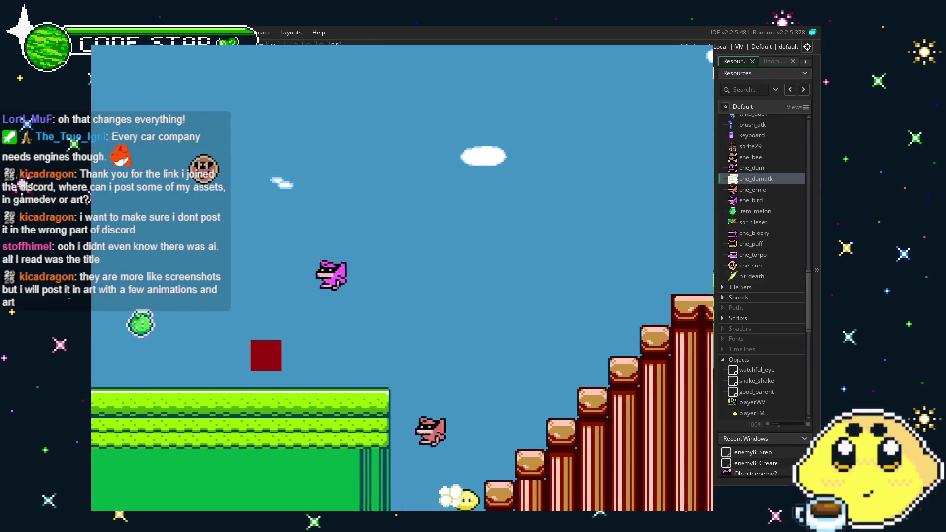
pyautogui.press('Right')
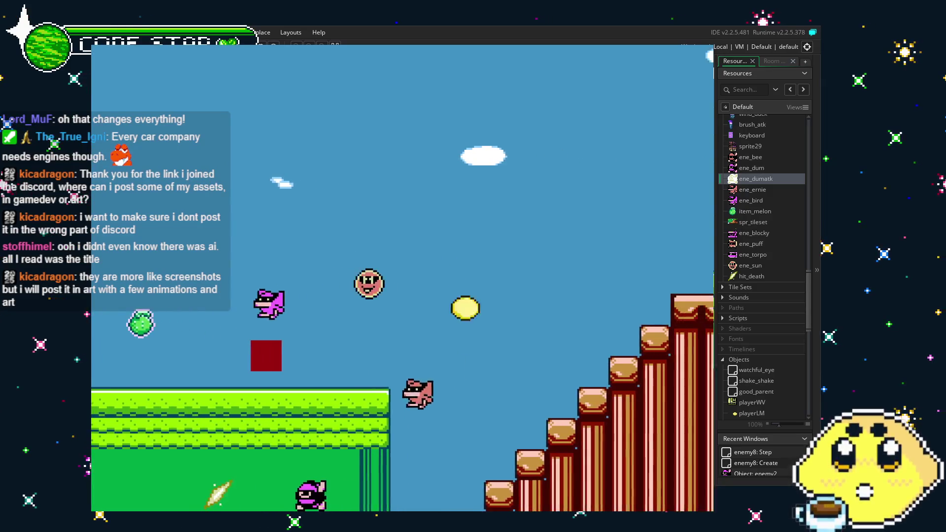
# Step: Climb the brick stairs, jump past the enemy into the water area, then quit the game
pyautogui.press('Left')
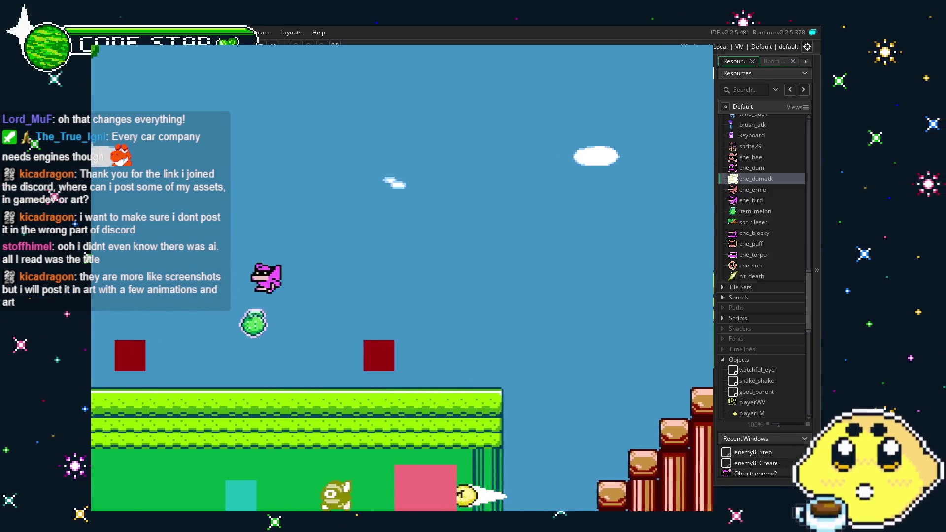
pyautogui.press('Right')
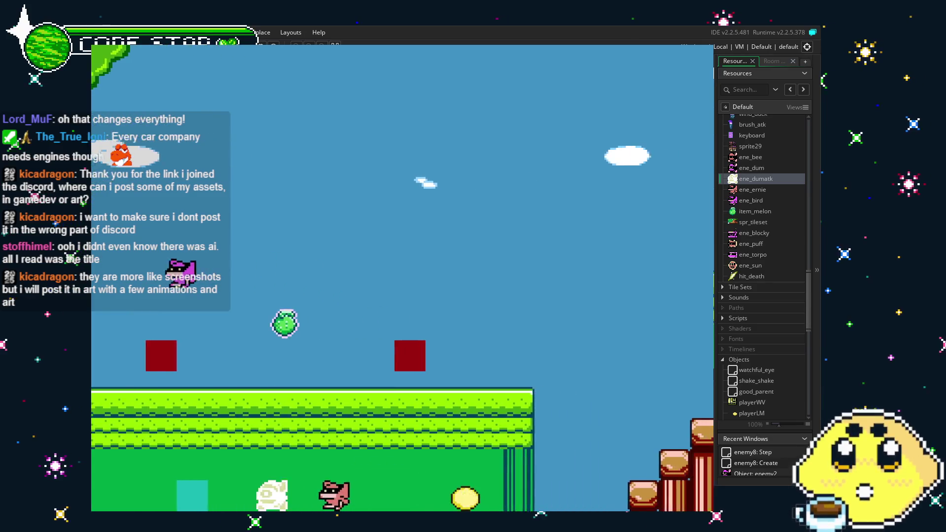
pyautogui.press('Left')
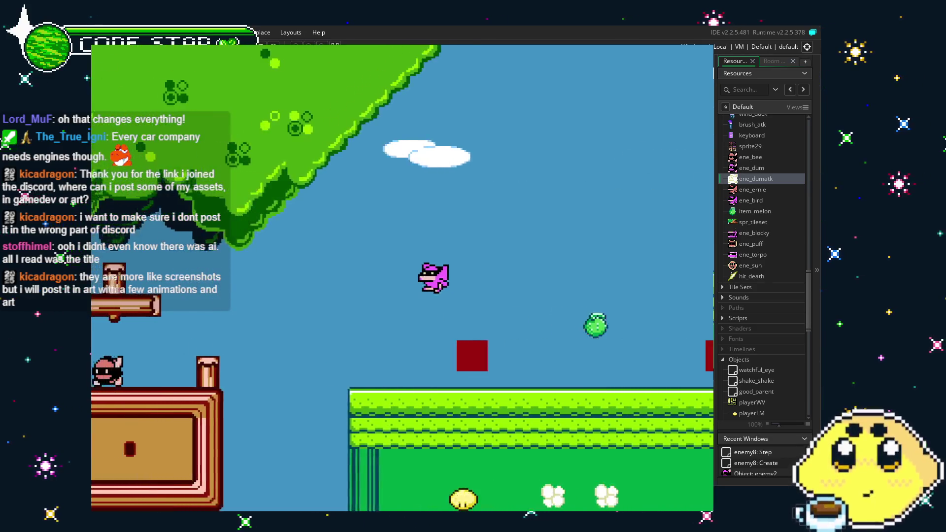
pyautogui.press('Right')
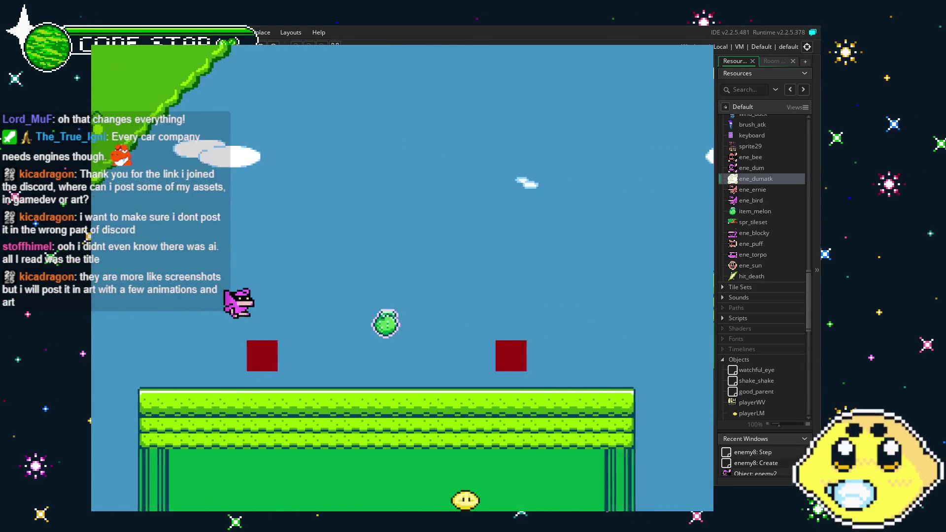
pyautogui.press('Right')
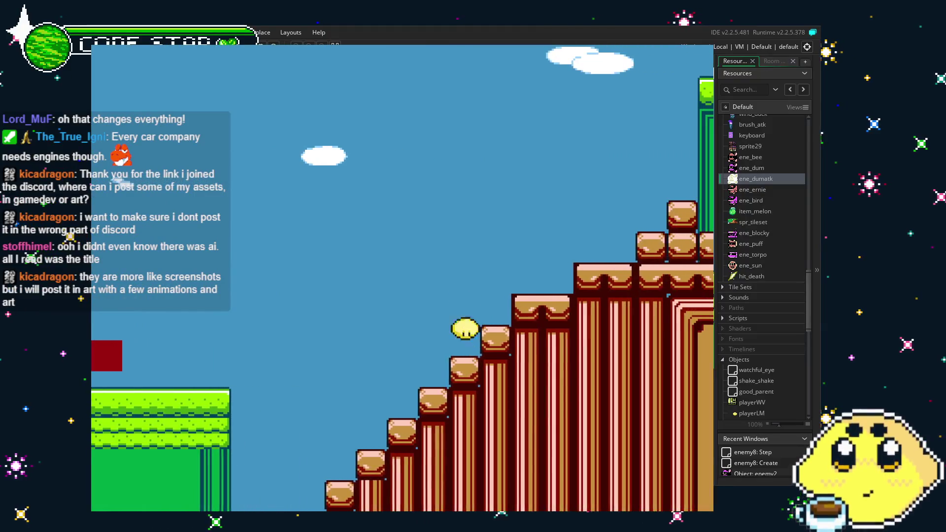
pyautogui.press('Right')
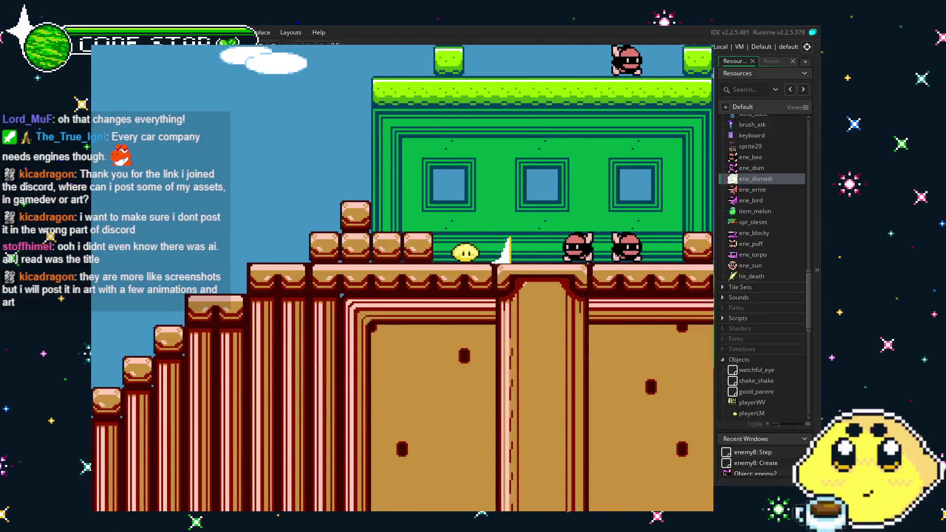
pyautogui.press('Right')
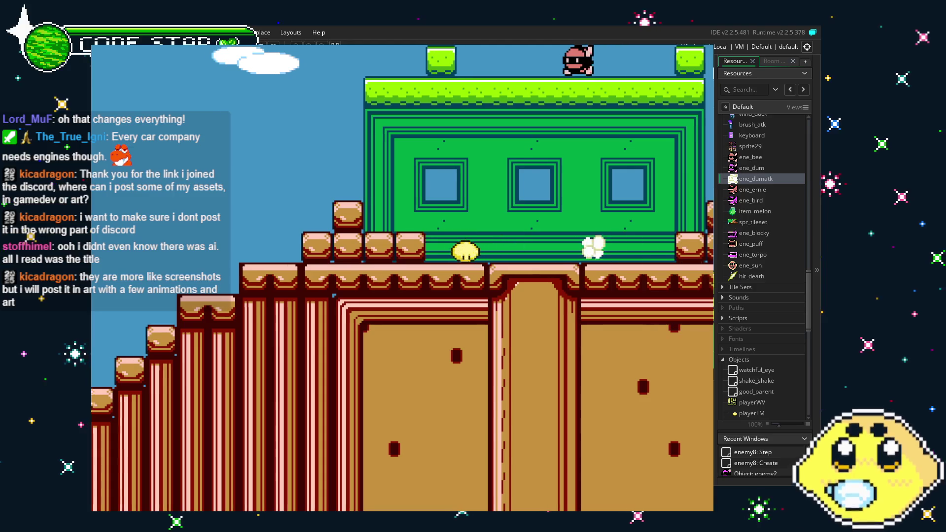
pyautogui.press('Right')
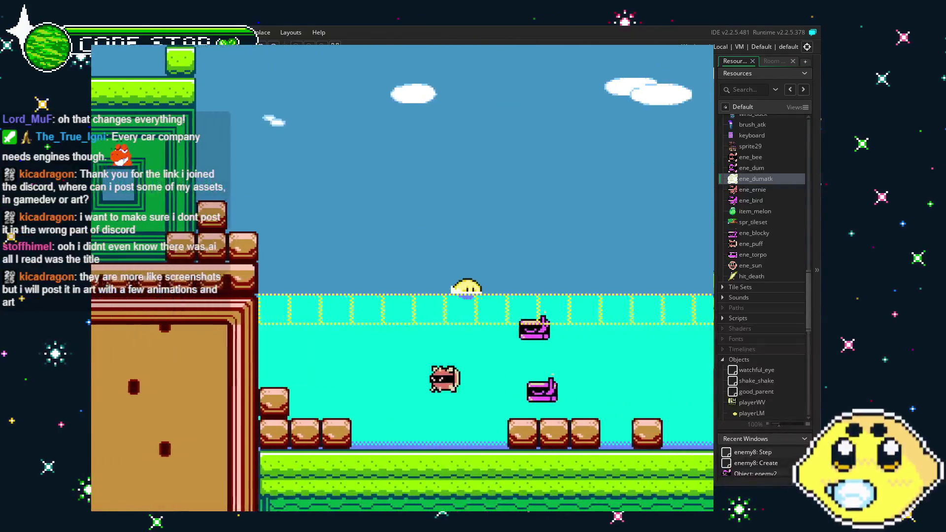
pyautogui.press('Right')
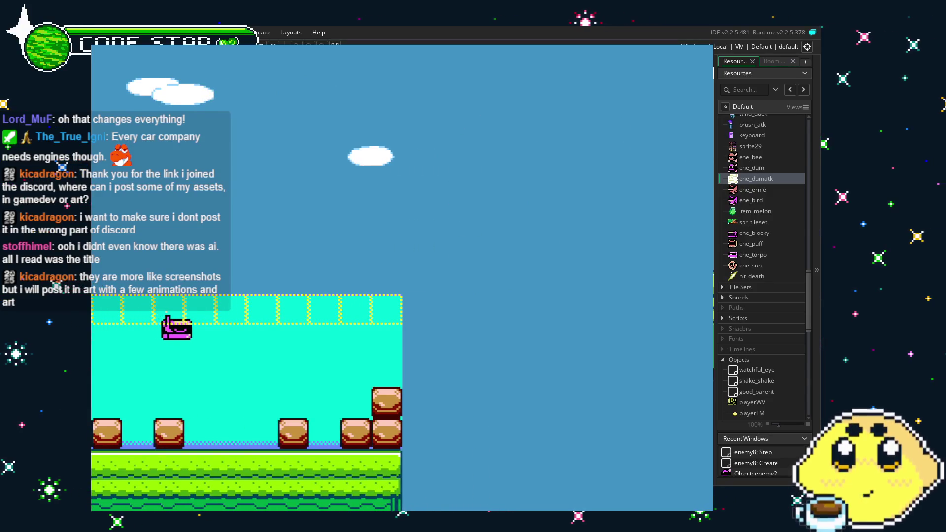
pyautogui.press('Right')
pyautogui.press('Escape')
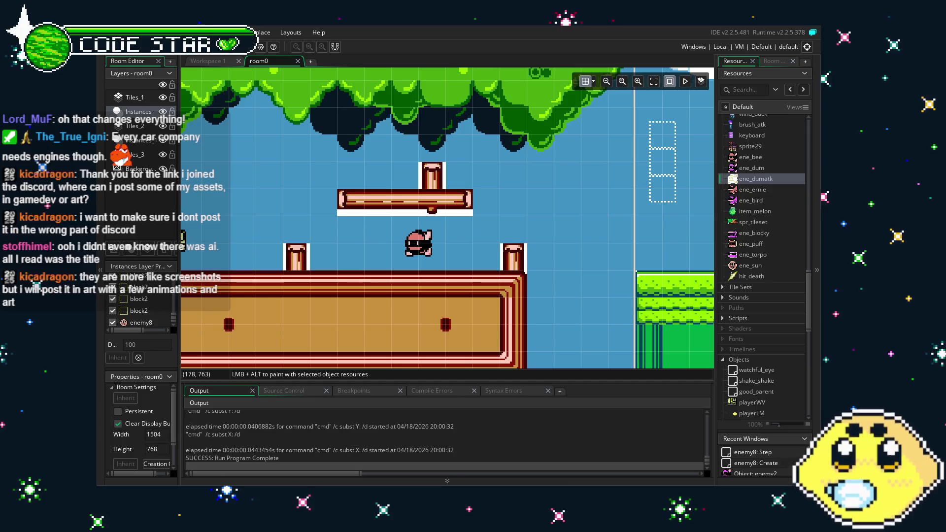
# Step: Save the project and pan room0 right to the green ground area
pyautogui.click(154, 56)
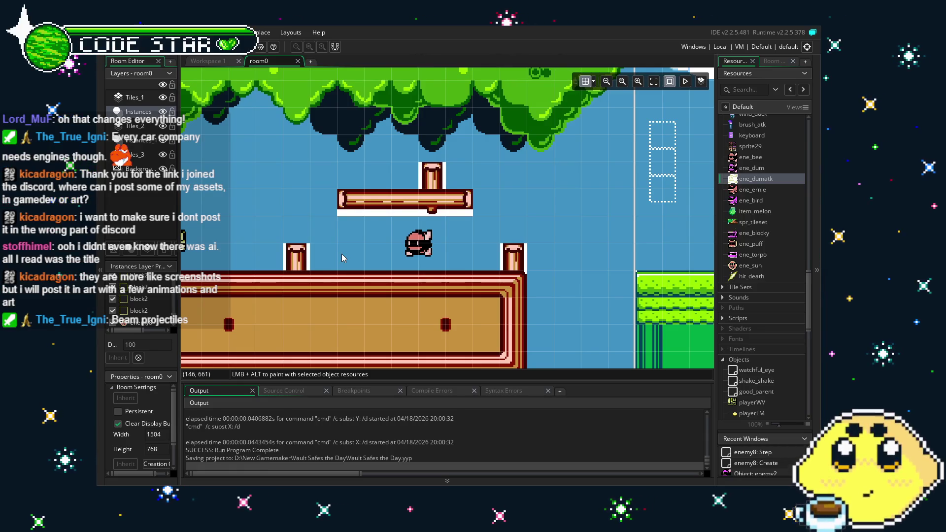
pyautogui.moveTo(346, 176)
pyautogui.mouseDown()
pyautogui.moveTo(558, 172)
pyautogui.moveTo(447, 172)
pyautogui.mouseUp()
pyautogui.moveTo(531, 181); pyautogui.dragTo(475, 185)
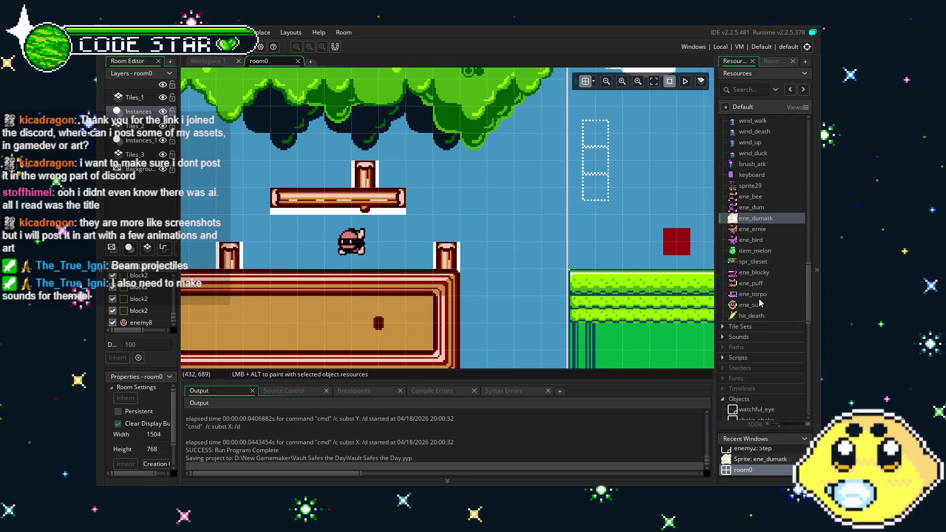
# Step: Duplicate the hit_death sprite and name the copy 'sun'
pyautogui.rightClick(754, 276)
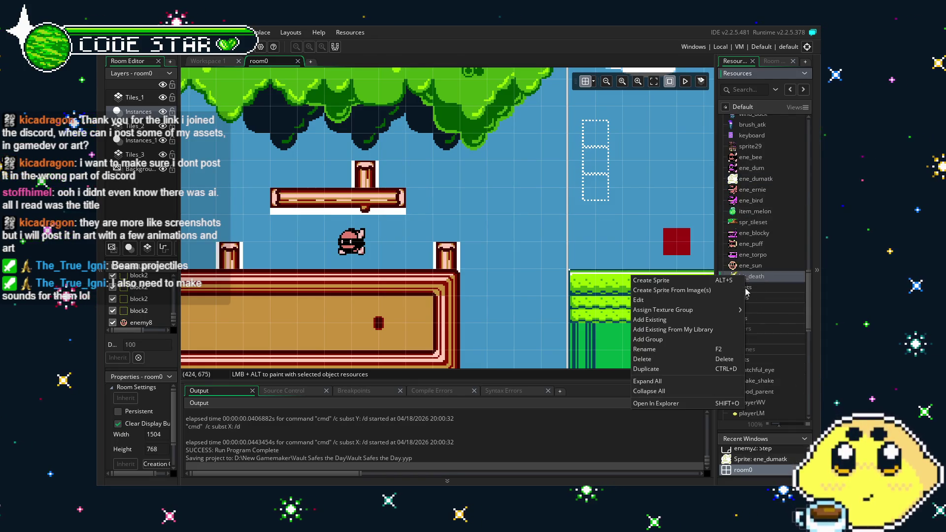
pyautogui.click(686, 370)
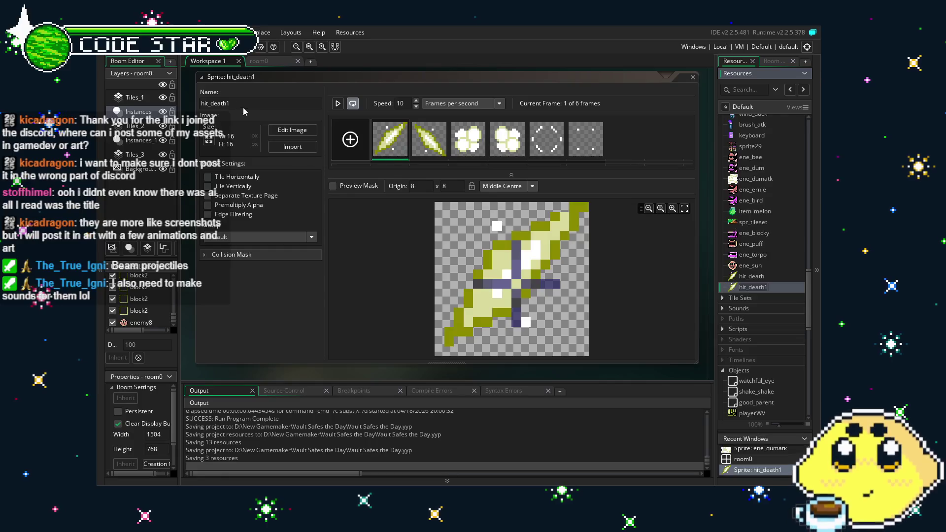
pyautogui.write('suns')
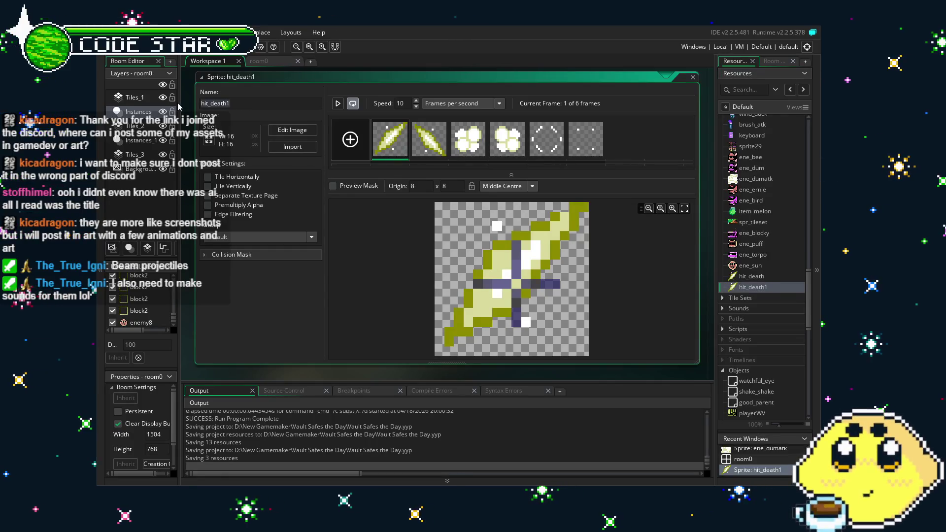
pyautogui.press('BackSpace')
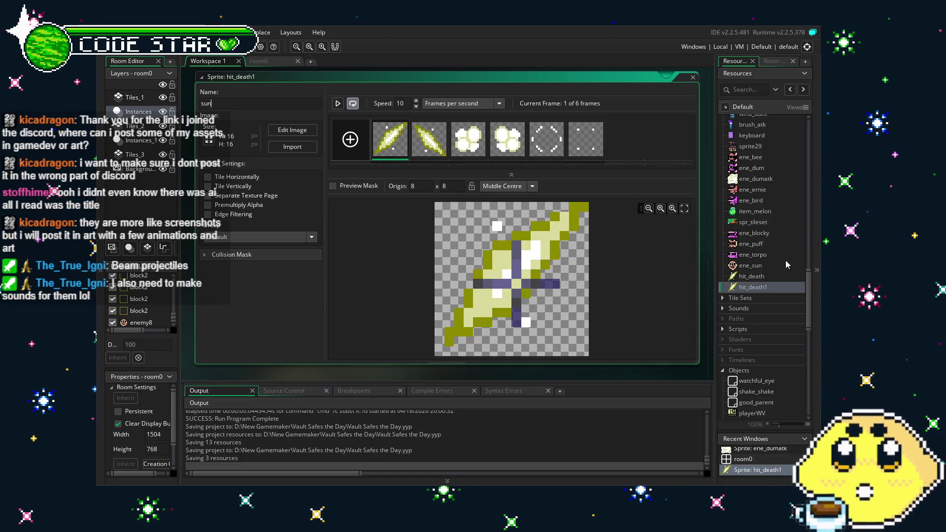
pyautogui.click(767, 289)
# Step: Delete the stray sun sprite and make a duplicate of ene_sun
pyautogui.press('Delete')
pyautogui.press('Return')
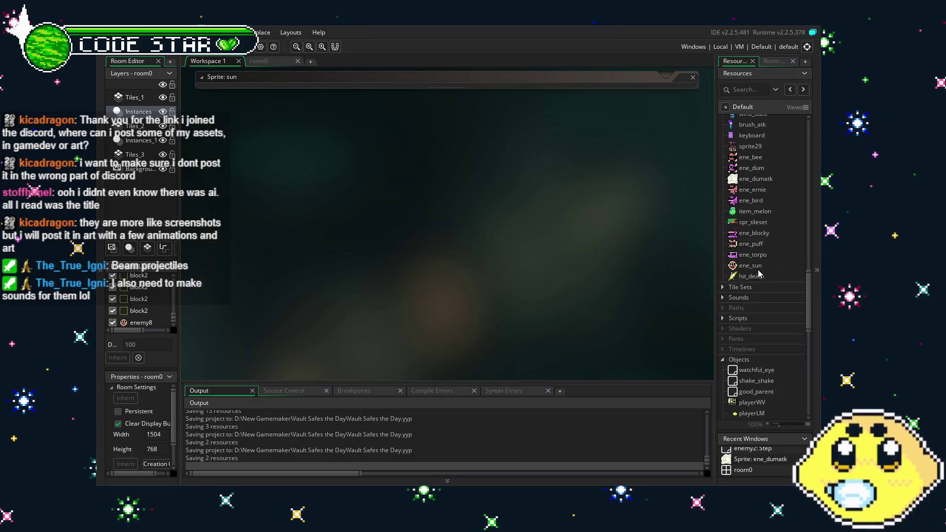
pyautogui.rightClick(759, 267)
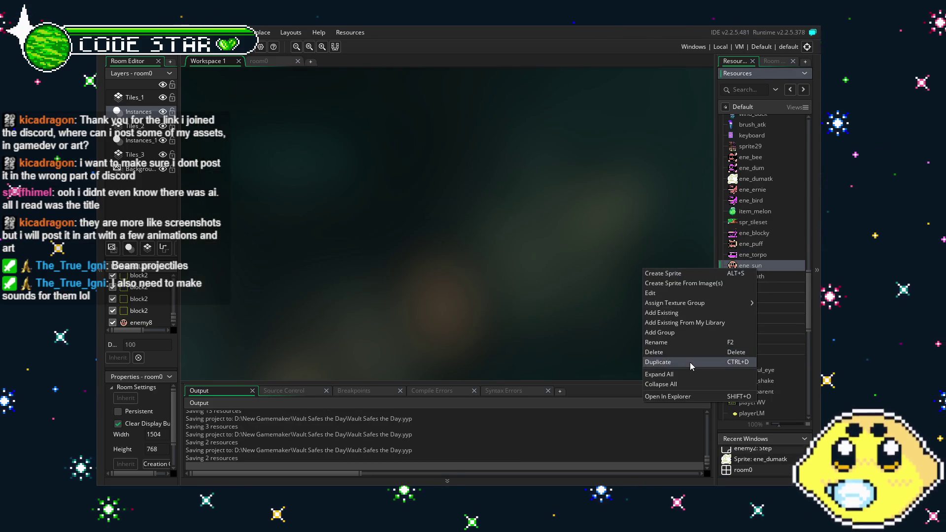
pyautogui.click(690, 362)
# Step: Replace the copy's four frames with two imported images and rename it ene_sunatk
pyautogui.click(283, 149)
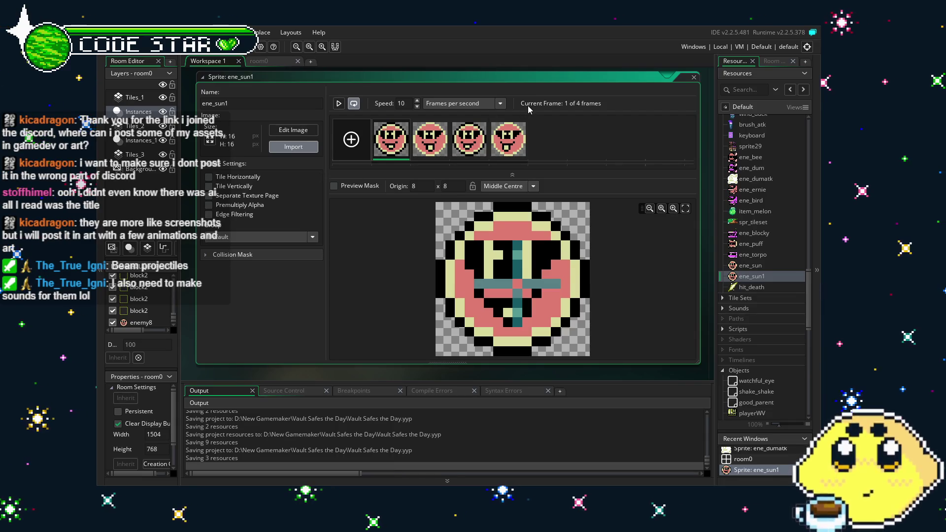
pyautogui.click(499, 274)
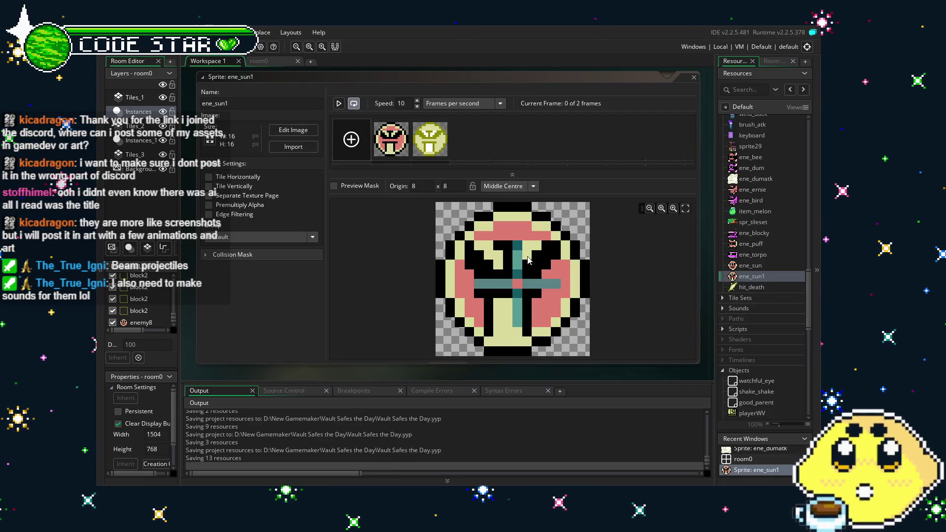
pyautogui.click(341, 105)
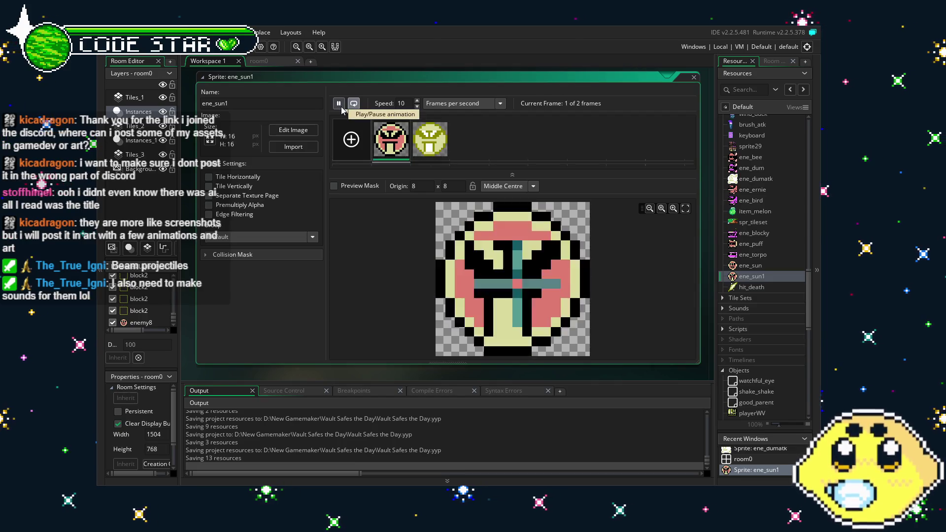
pyautogui.click(340, 105)
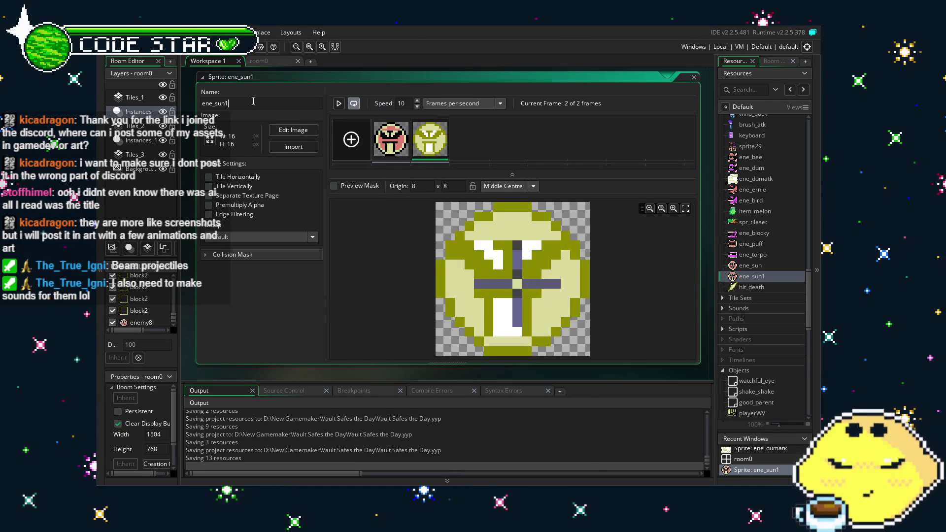
pyautogui.press('BackSpace')
pyautogui.write('atk')
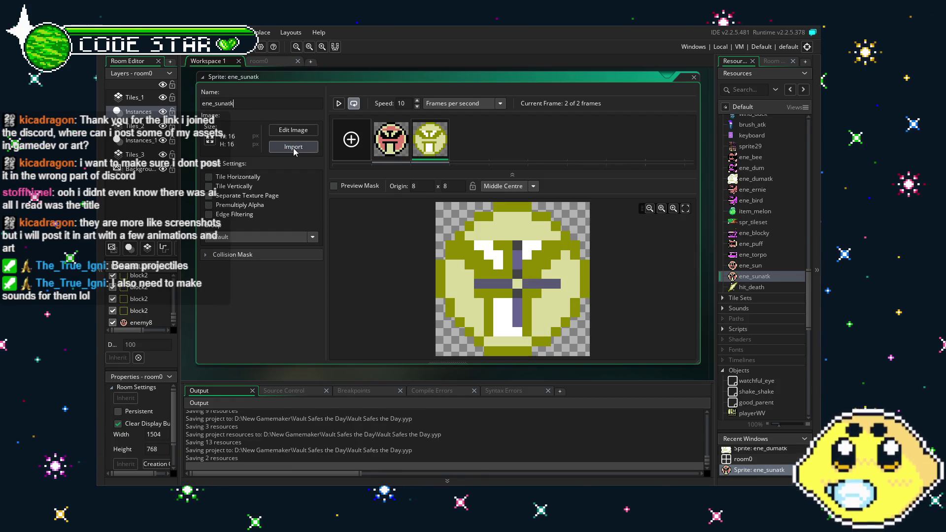
pyautogui.click(155, 56)
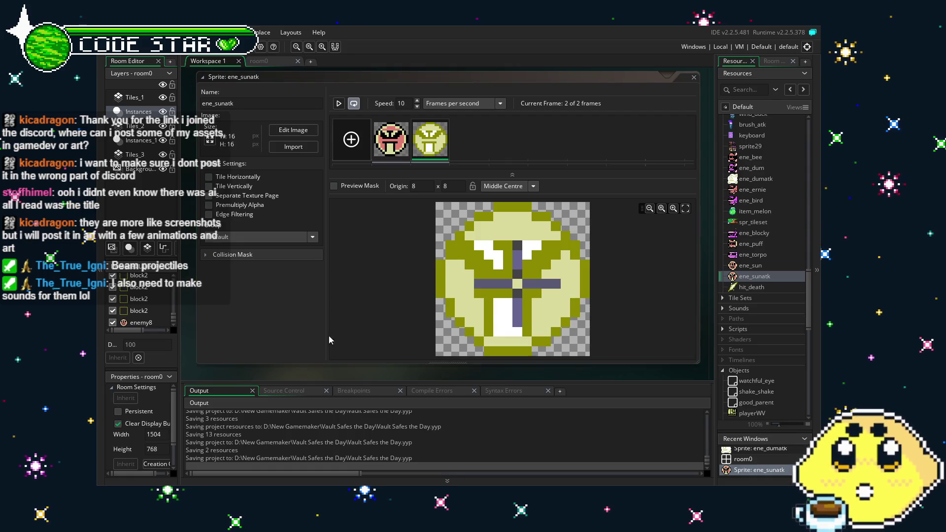
pyautogui.moveTo(327, 368)
pyautogui.mouseDown()
pyautogui.moveTo(284, 358)
pyautogui.moveTo(317, 358)
pyautogui.mouseUp()
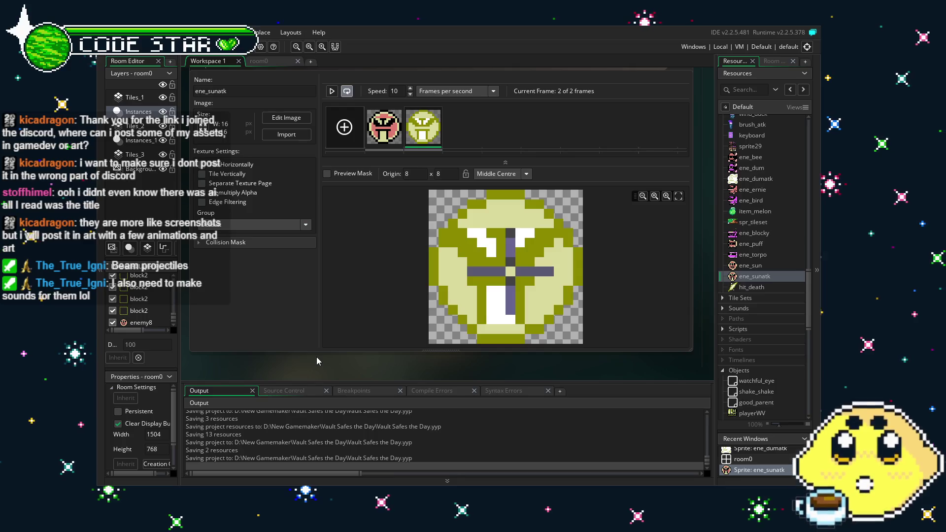
# Step: Open the enemy8 object from the Objects section of Resources
pyautogui.scroll(-10, 776, 306)
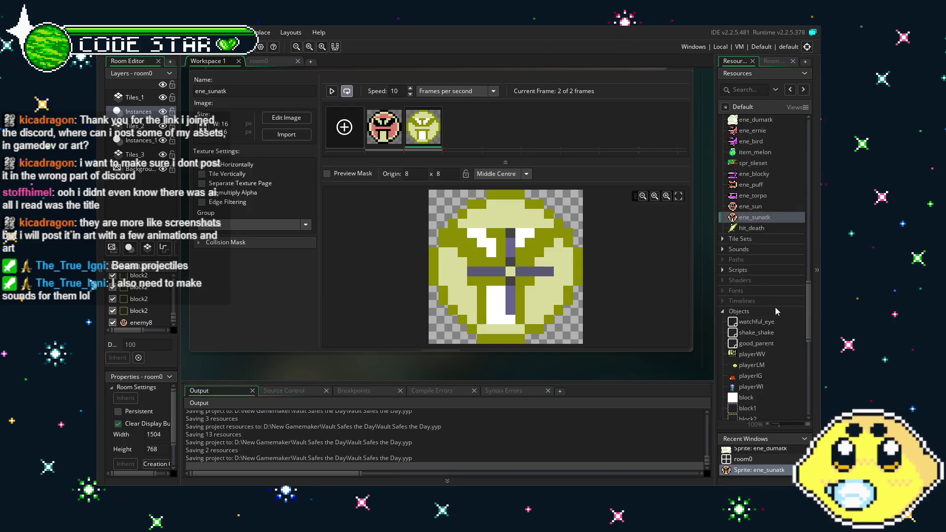
pyautogui.scroll(-2, 776, 308)
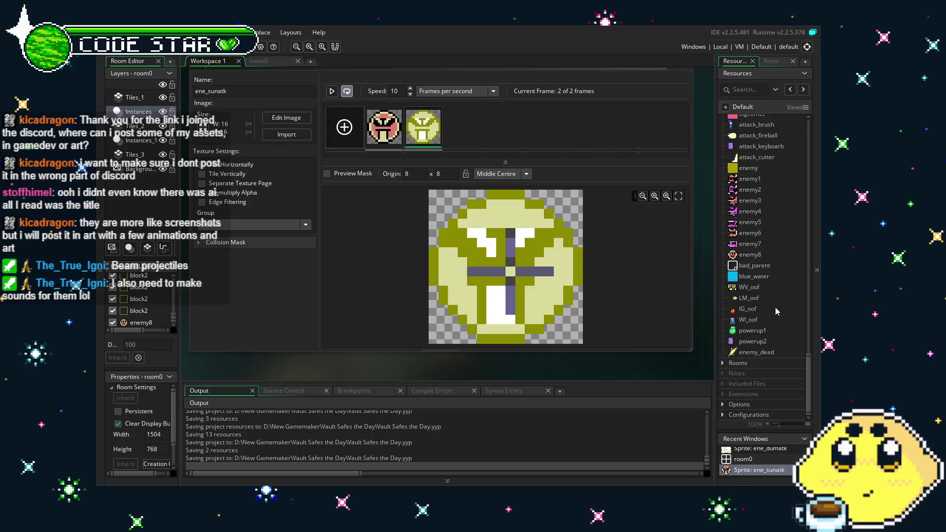
pyautogui.doubleClick(750, 314)
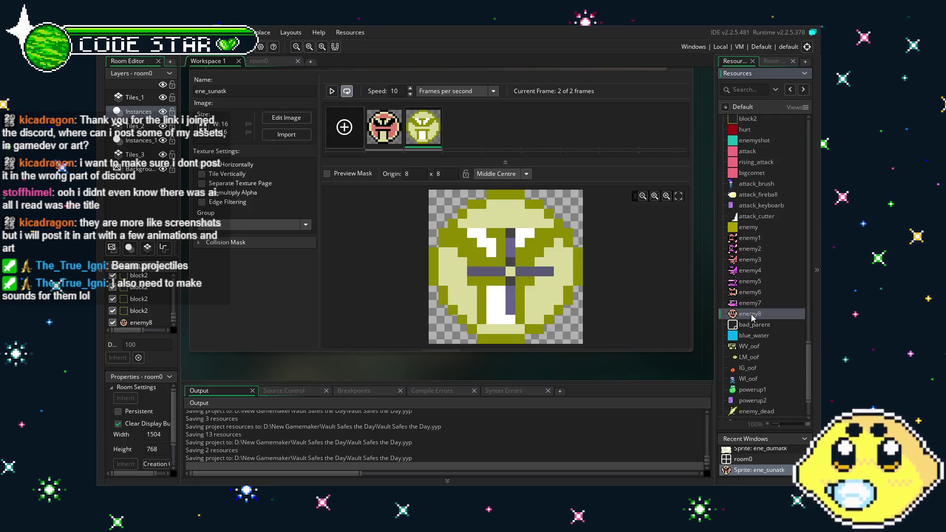
pyautogui.moveTo(407, 339); pyautogui.dragTo(365, 341)
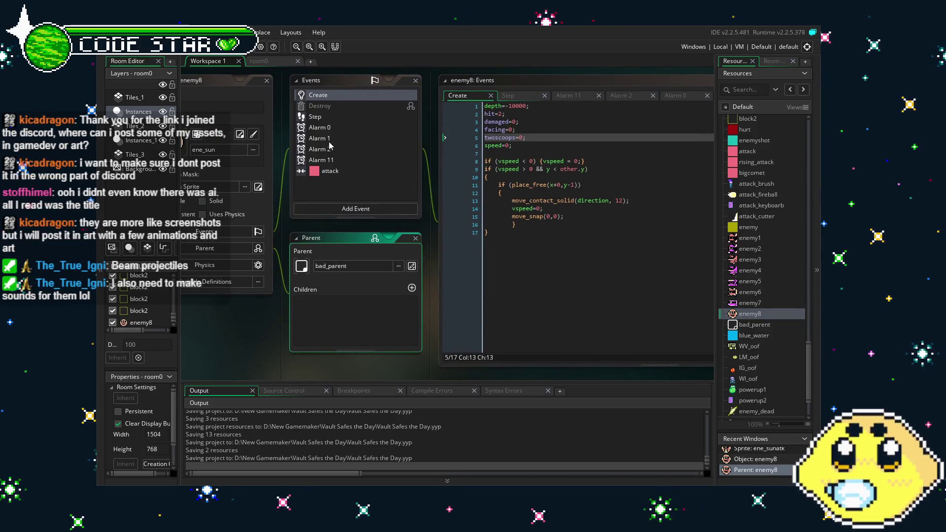
# Step: Review enemy8's Alarm 11, Alarm 2, Alarm 1, Alarm 0 and Create event code
pyautogui.click(332, 160)
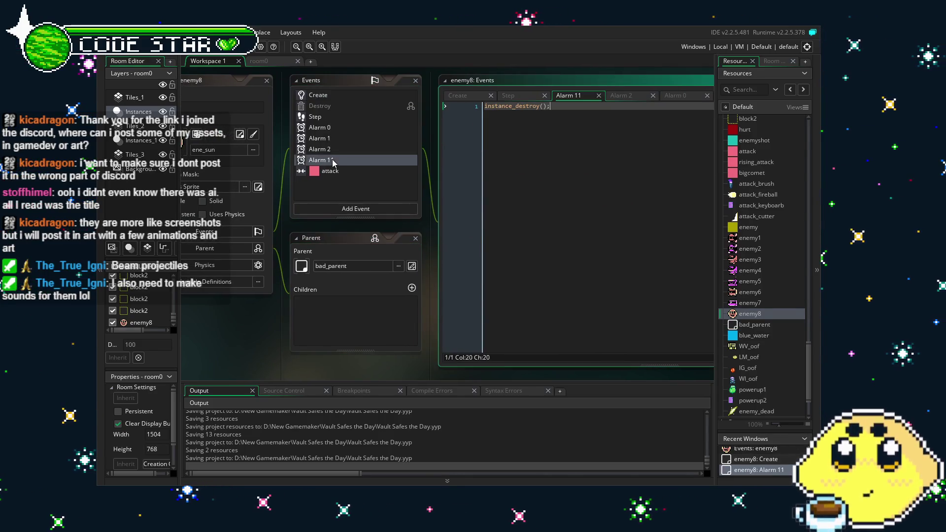
pyautogui.click(329, 149)
pyautogui.click(329, 139)
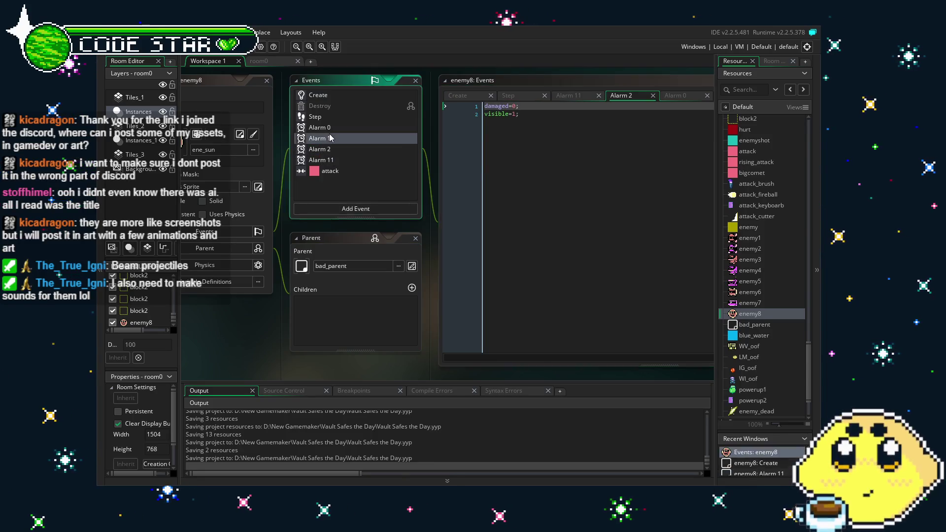
pyautogui.click(330, 127)
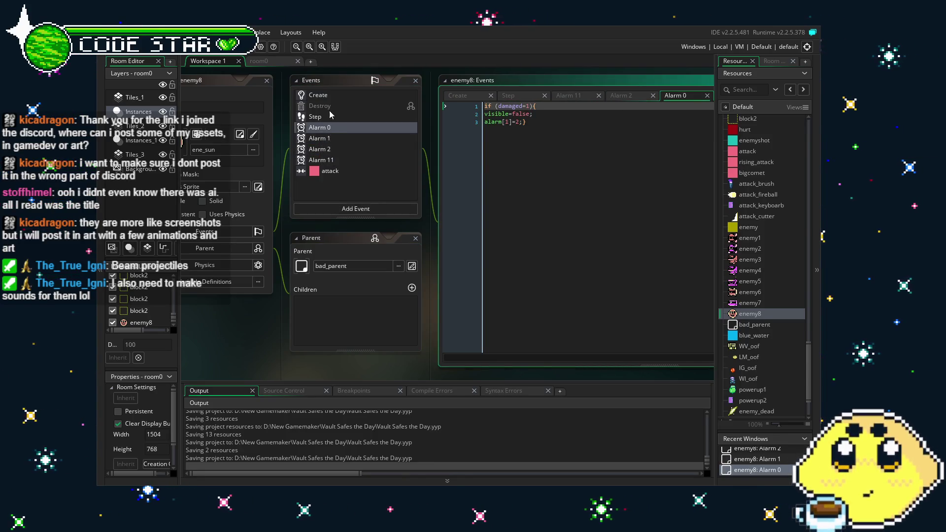
pyautogui.click(334, 160)
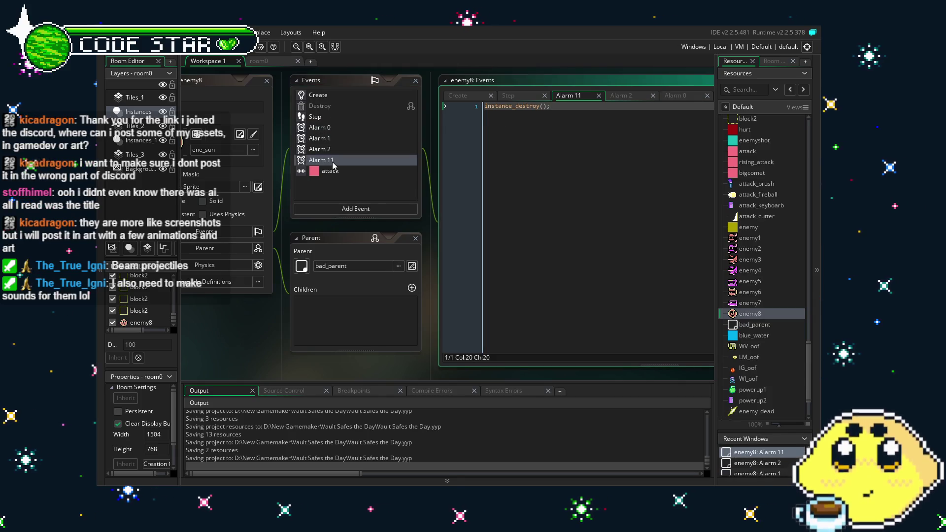
pyautogui.click(325, 96)
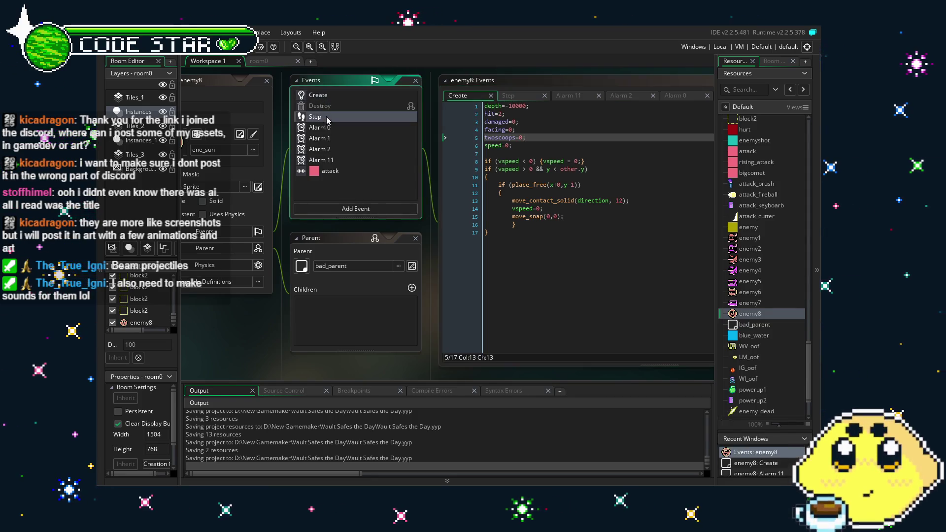
# Step: Insert alarm[10]=240; above alarm[11]=320; in enemy8's Step event and save
pyautogui.click(320, 138)
pyautogui.click(315, 117)
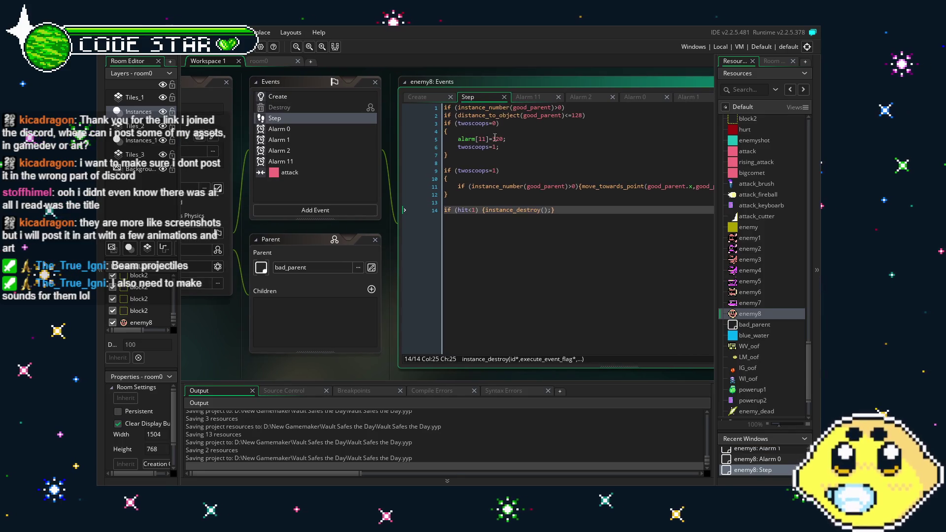
pyautogui.click(459, 139)
pyautogui.press('Return')
pyautogui.press('Up')
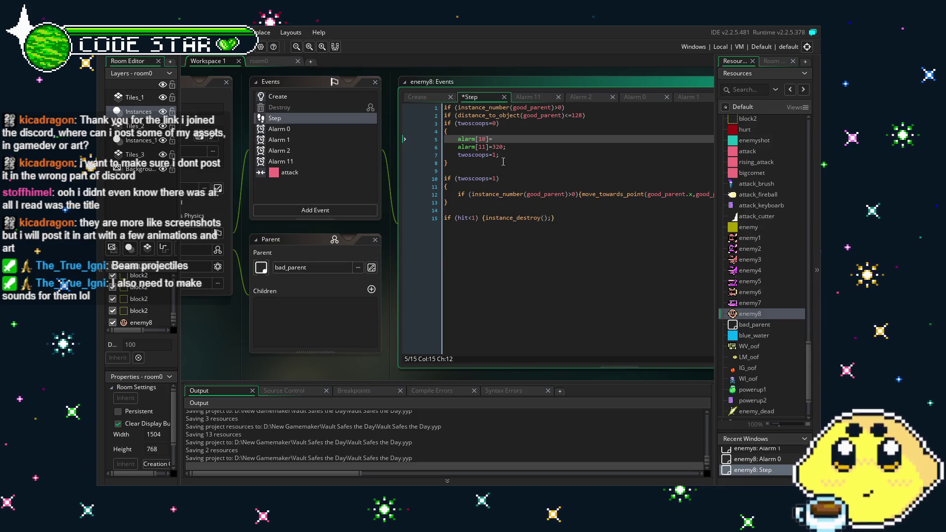
pyautogui.write('240;')
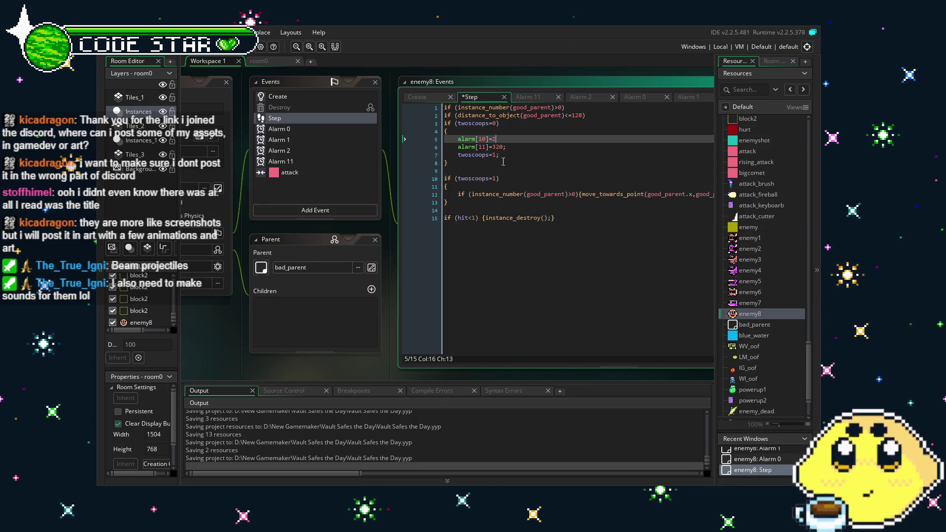
pyautogui.hotkey('ctrl', 's')
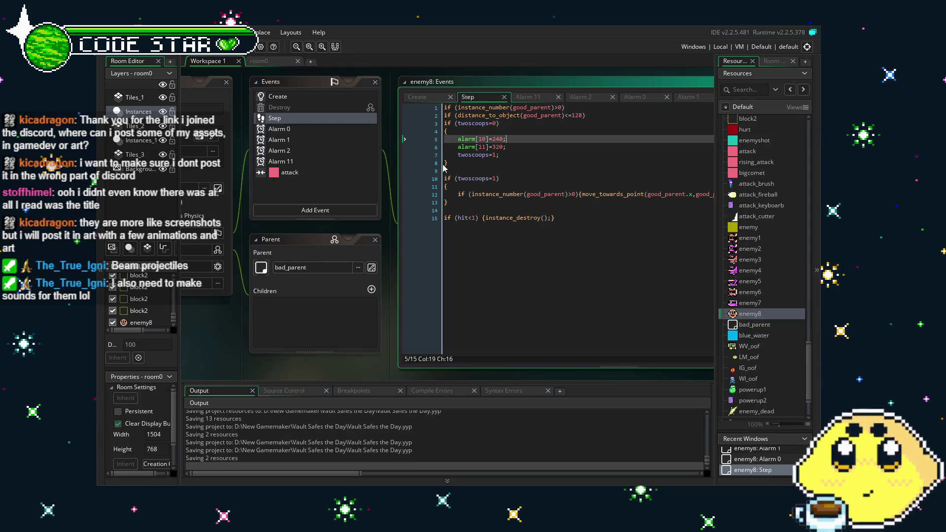
pyautogui.click(300, 211)
# Step: Add an Alarm 10 event to enemy8
pyautogui.click(299, 210)
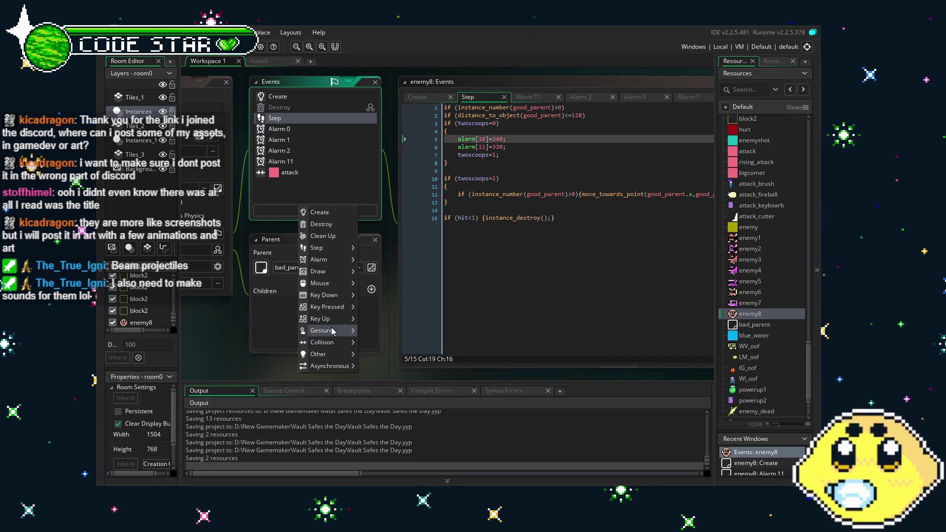
pyautogui.moveTo(330, 354)
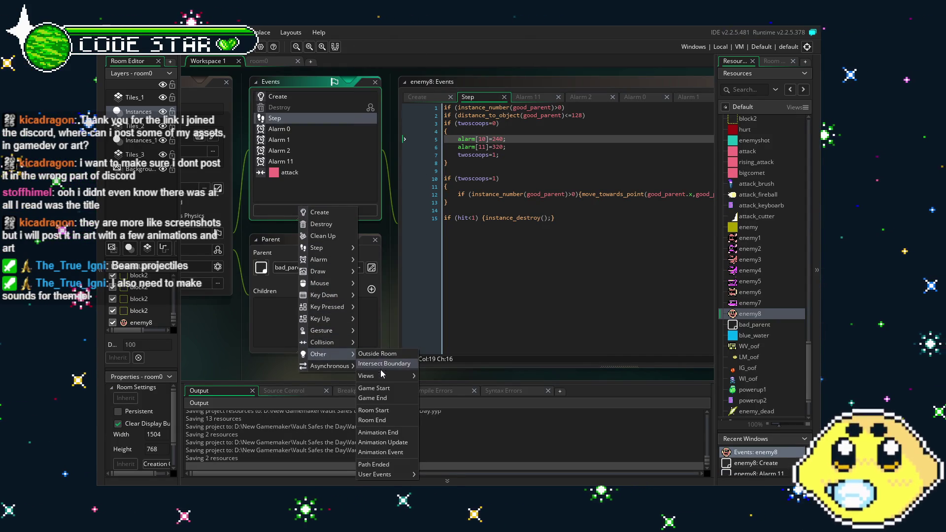
pyautogui.moveTo(325, 264)
pyautogui.click(370, 357)
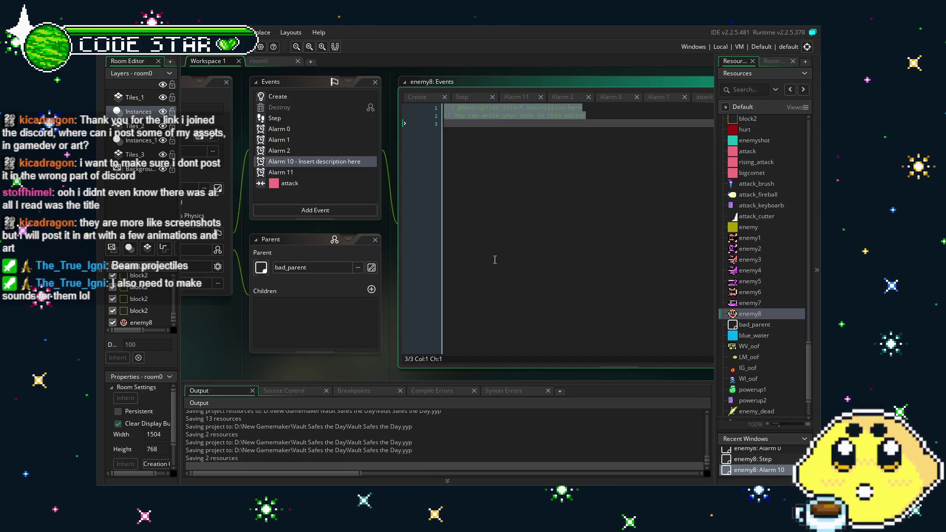
# Step: Write sprite_index=ene_sunatk; in Alarm 10 and run the game with F5
pyautogui.write('sprite_index=sun')
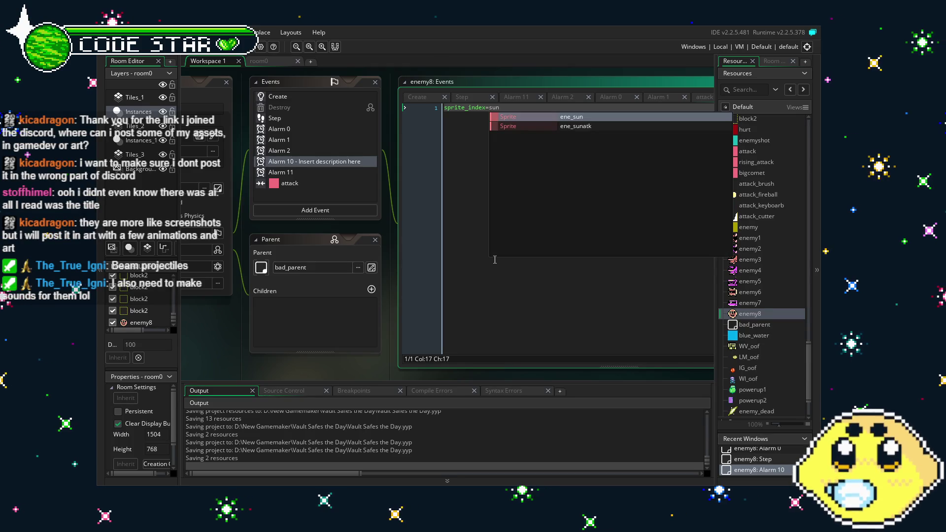
pyautogui.write('atk')
pyautogui.press('Return')
pyautogui.write(';')
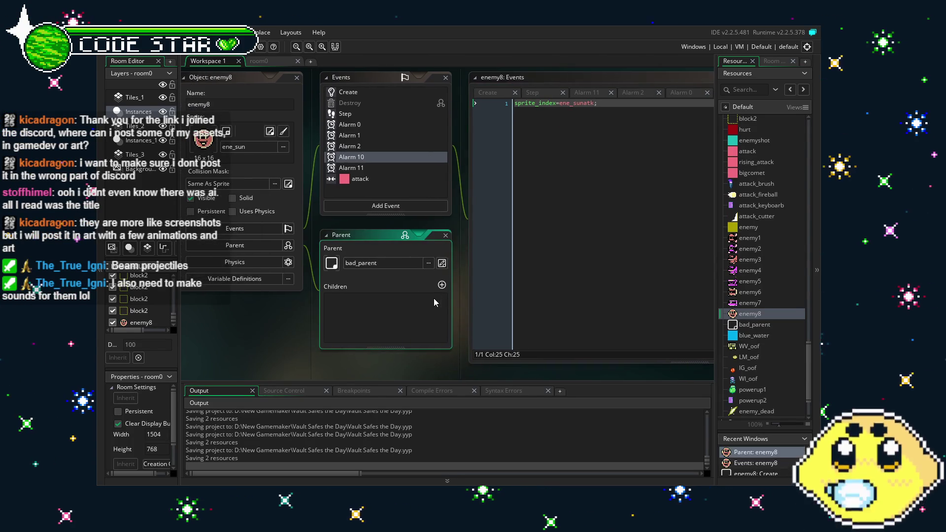
pyautogui.press('F5')
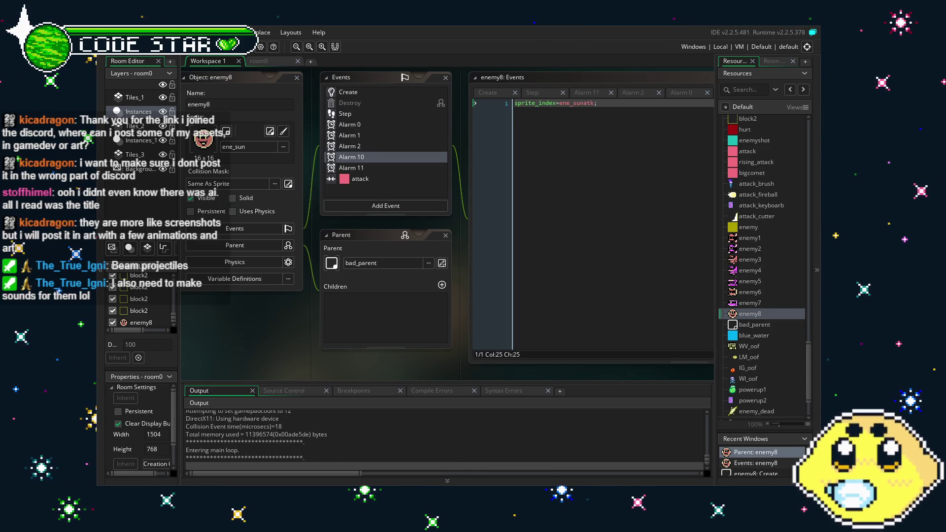
# Step: Move right and jump the player up the new staircase, then quit the game
pyautogui.press('Right')
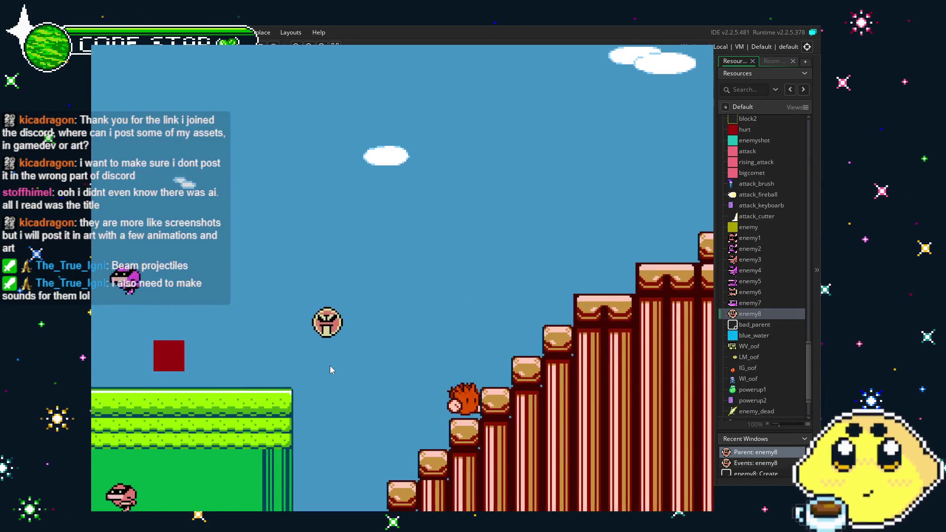
pyautogui.press('space')
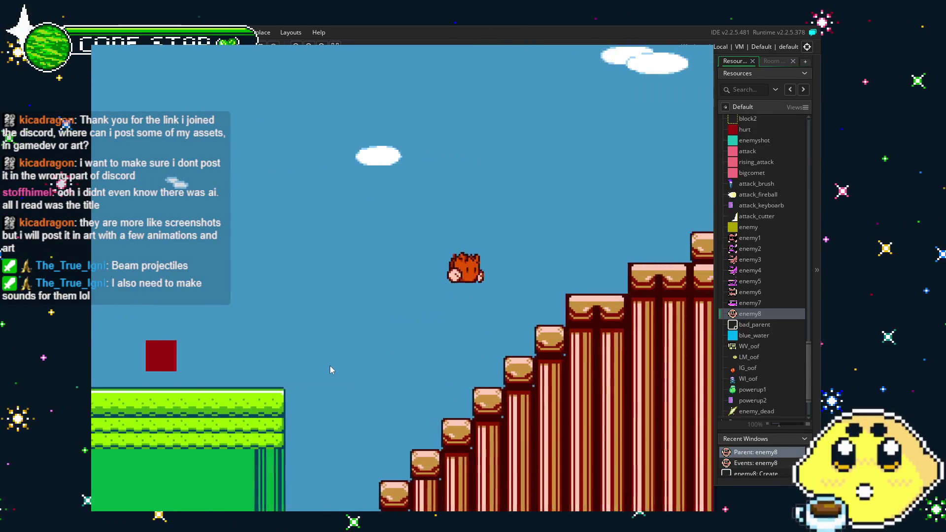
pyautogui.press('space')
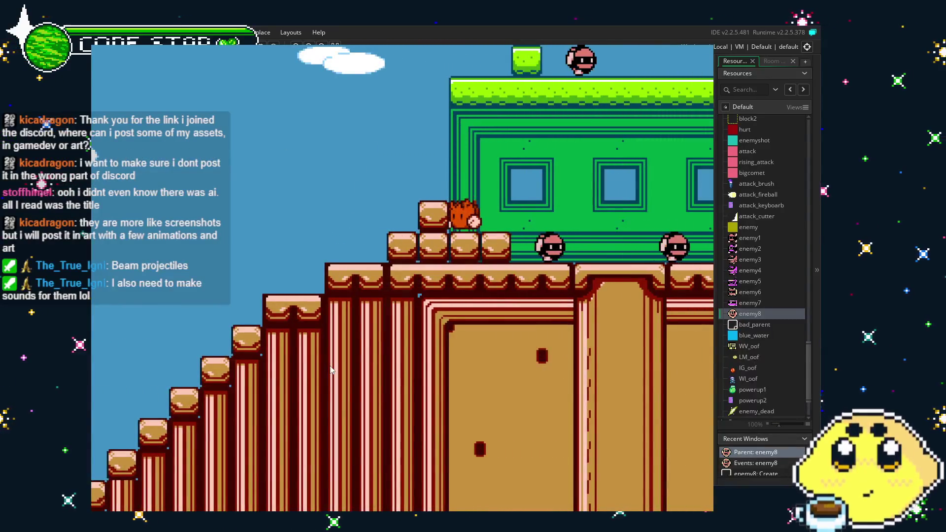
pyautogui.press('space')
pyautogui.press('Left')
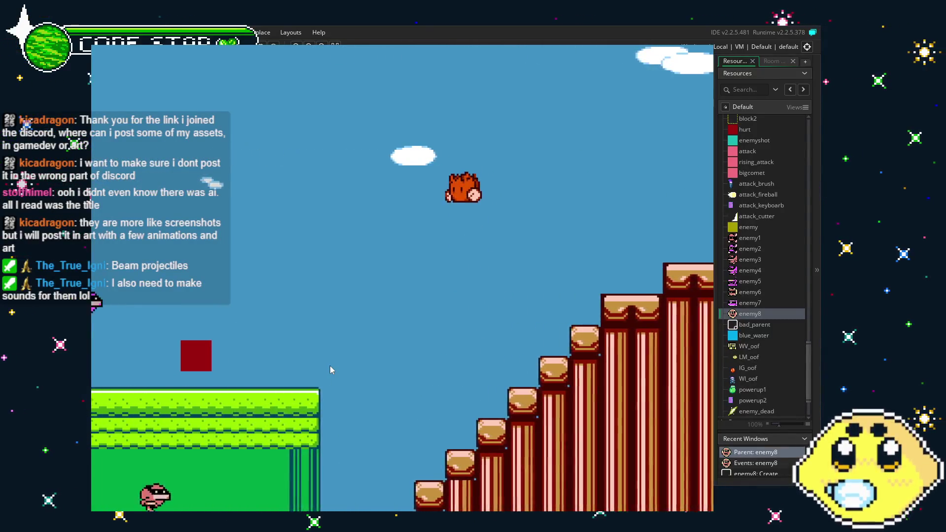
pyautogui.press('Right')
pyautogui.press('space')
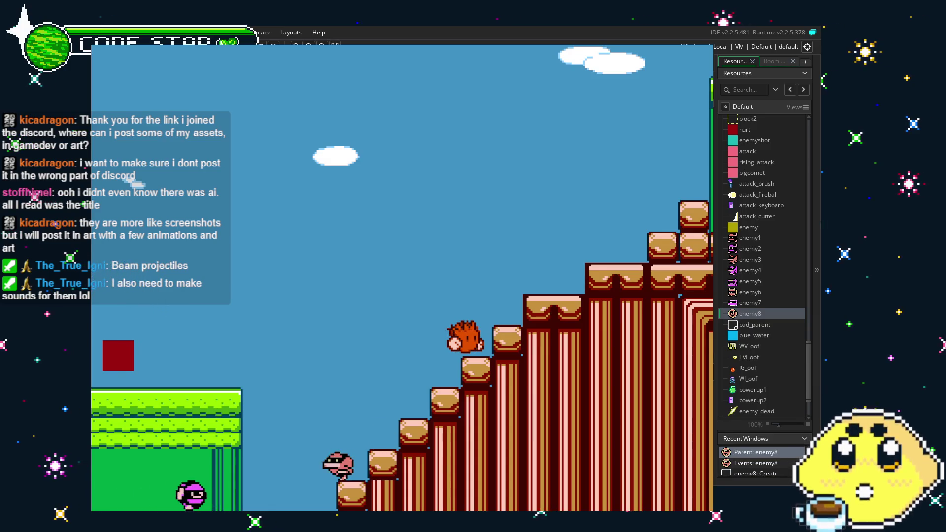
pyautogui.press('Escape')
pyautogui.moveTo(273, 339); pyautogui.dragTo(241, 348)
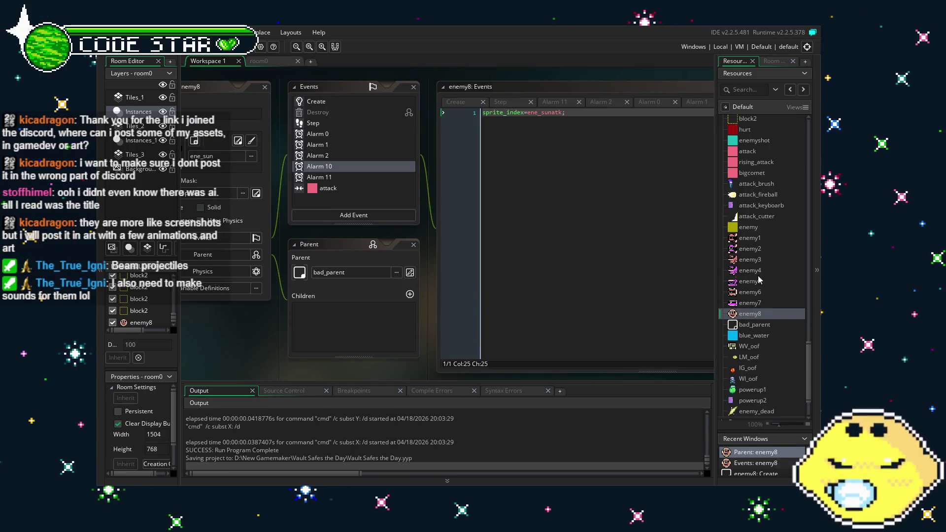
# Step: Open the enemy6 and then the enemy2 object editors
pyautogui.click(752, 250)
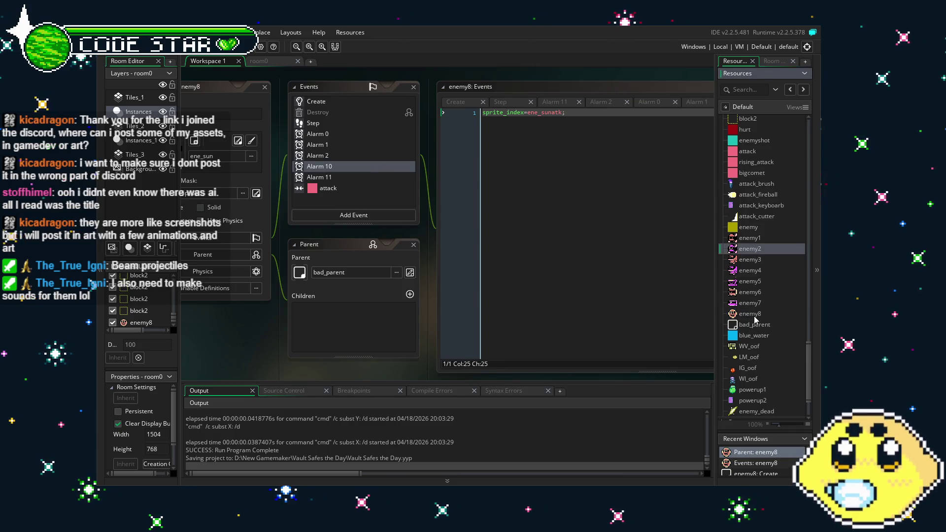
pyautogui.doubleClick(751, 293)
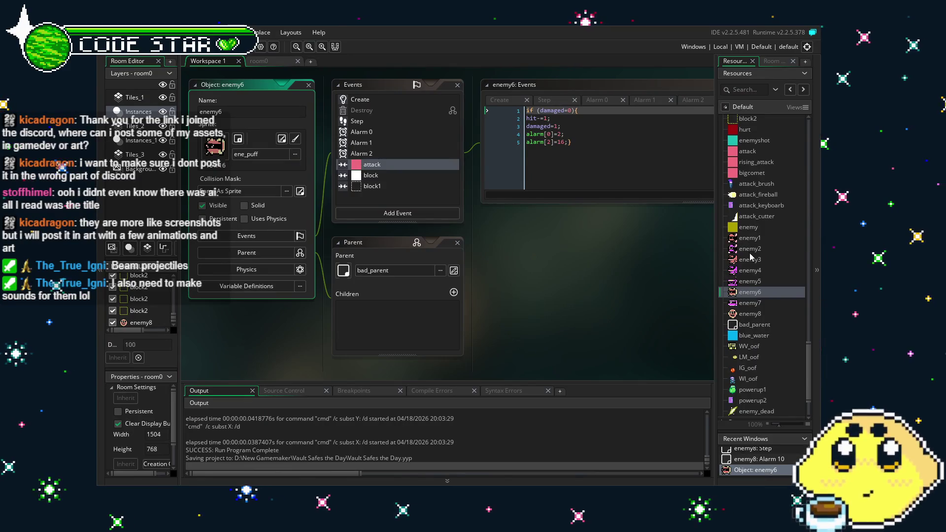
pyautogui.doubleClick(750, 253)
pyautogui.moveTo(463, 345); pyautogui.dragTo(437, 346)
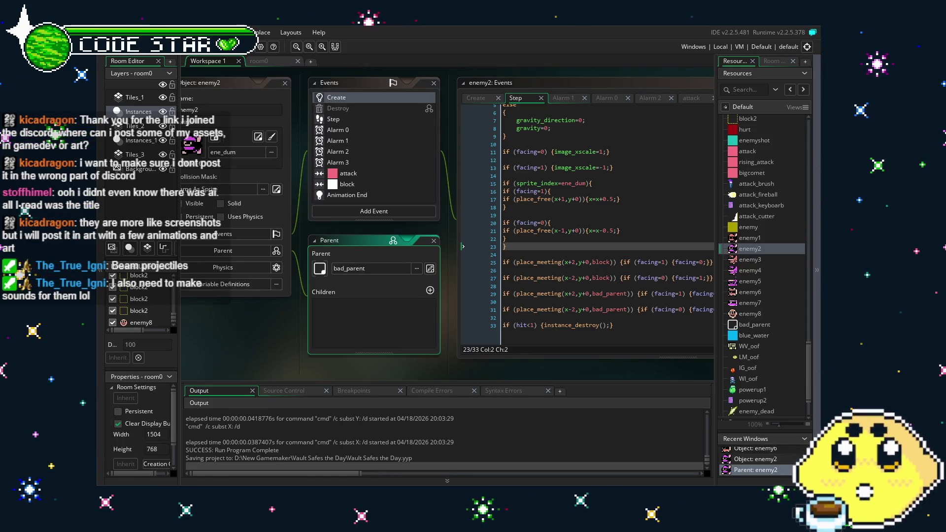
pyautogui.moveTo(253, 322); pyautogui.dragTo(241, 325)
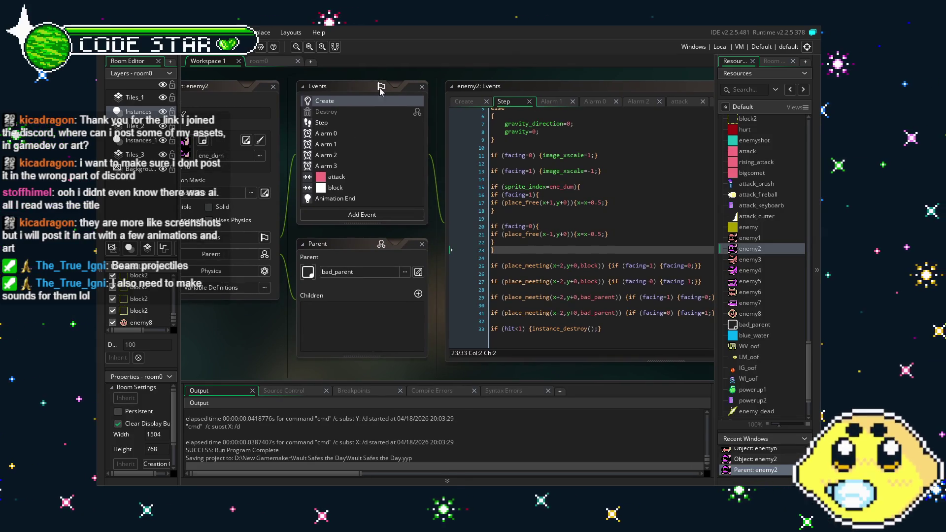
pyautogui.moveTo(305, 358); pyautogui.dragTo(275, 360)
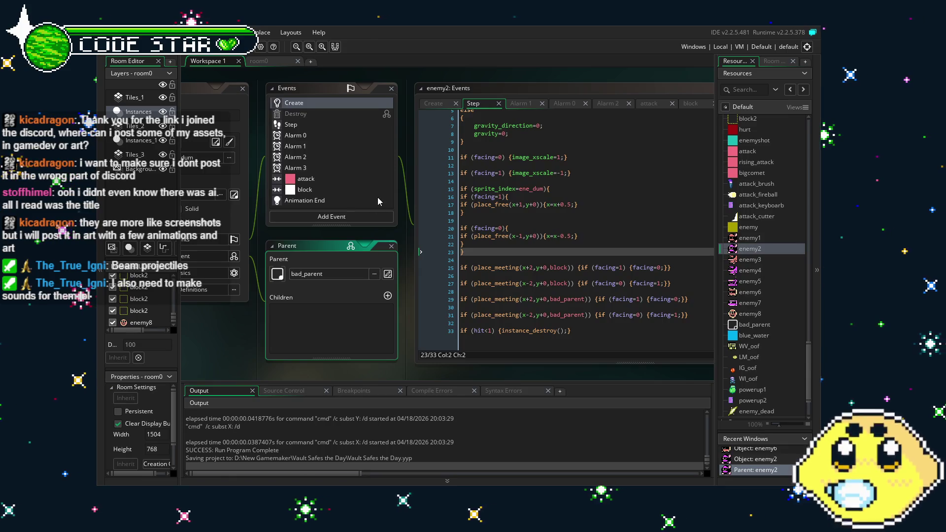
pyautogui.scroll(-2, 330, 157)
pyautogui.scroll(2, 330, 158)
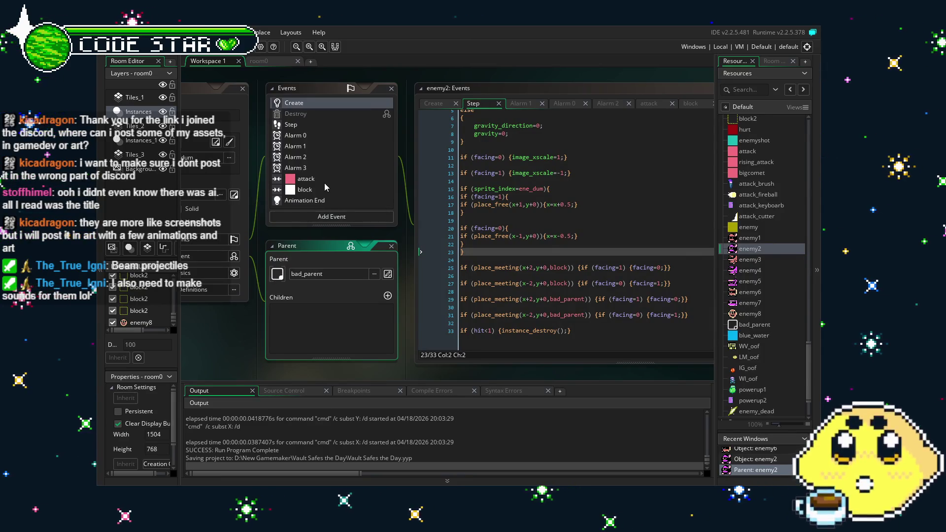
# Step: View enemy2's Step, Alarm 2 and Alarm 3 code, selecting the rightward enemyshot spawn on line 3
pyautogui.click(300, 126)
pyautogui.click(313, 158)
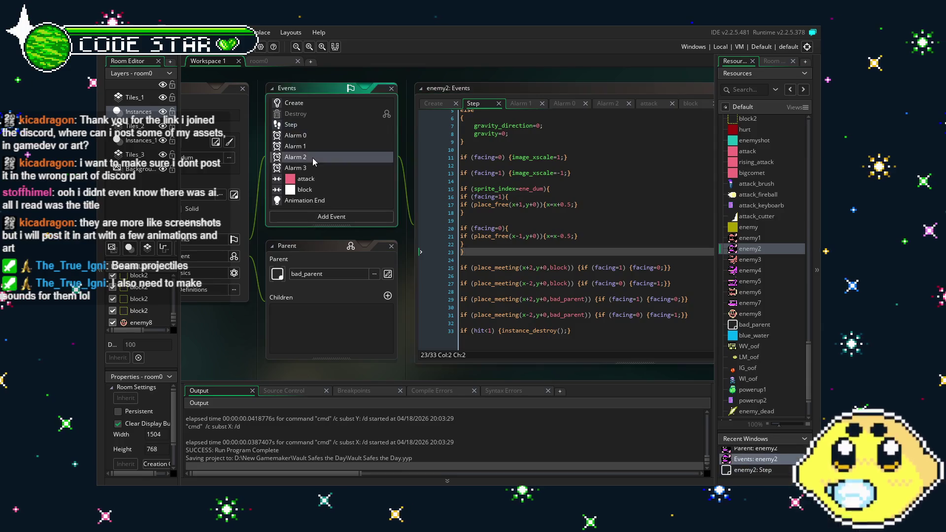
pyautogui.click(326, 168)
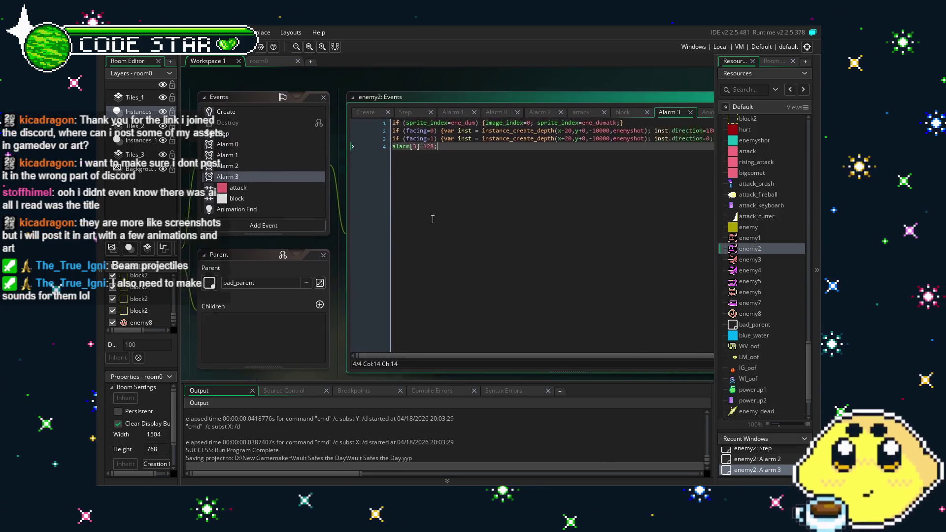
pyautogui.click(351, 210)
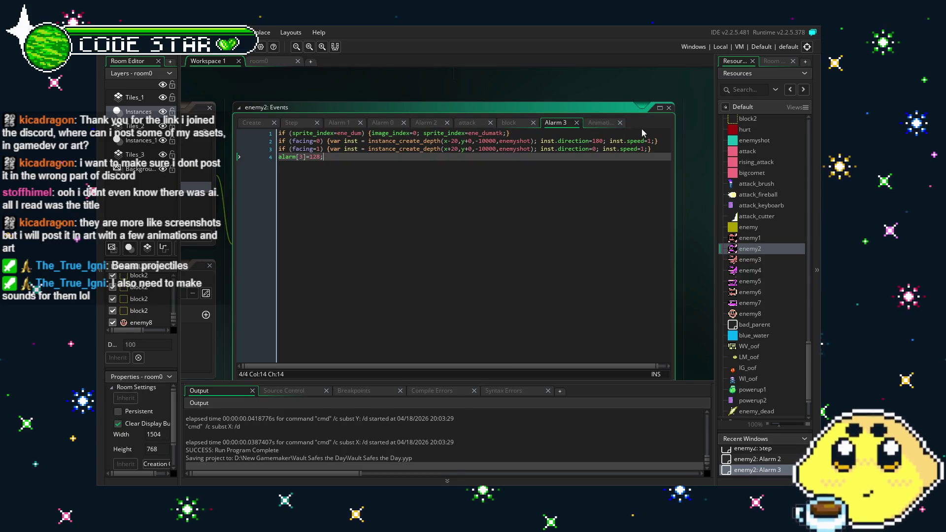
pyautogui.moveTo(649, 149); pyautogui.dragTo(334, 153)
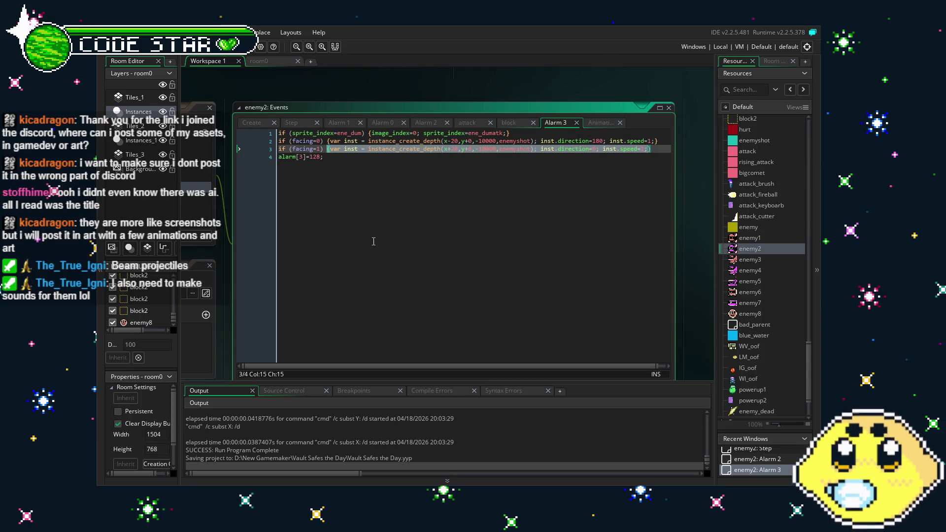
pyautogui.doubleClick(748, 316)
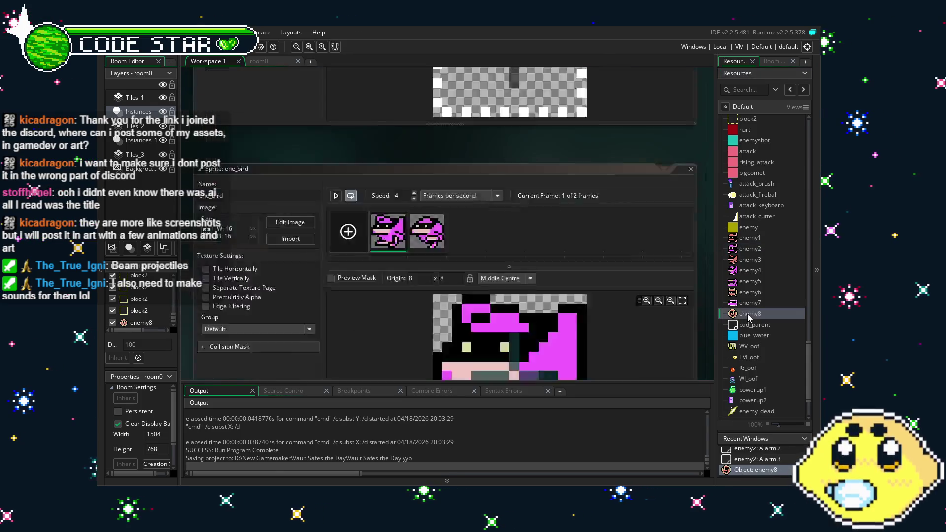
# Step: Paste the enemyshot instance_create_depth line into enemy8's Alarm 11 and split it into three lines
pyautogui.click(366, 106)
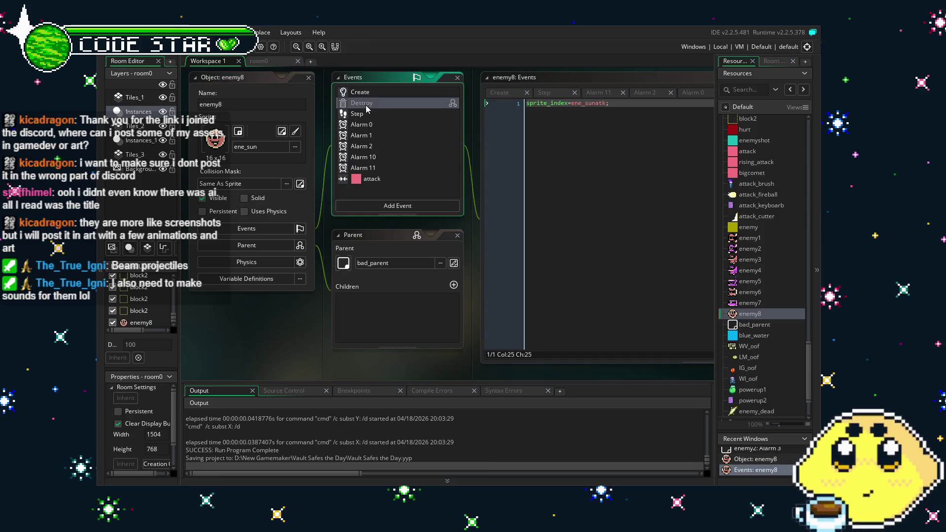
pyautogui.click(391, 168)
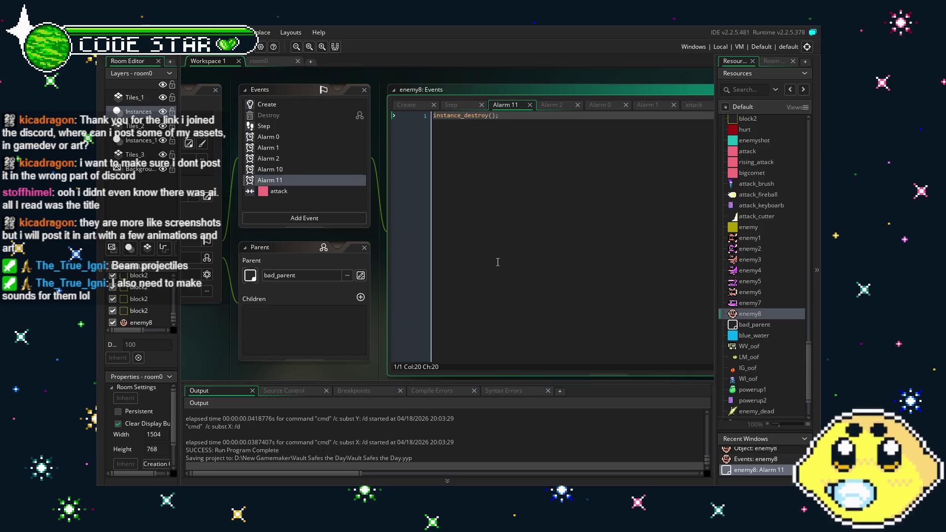
pyautogui.hotkey('ctrl', 'v')
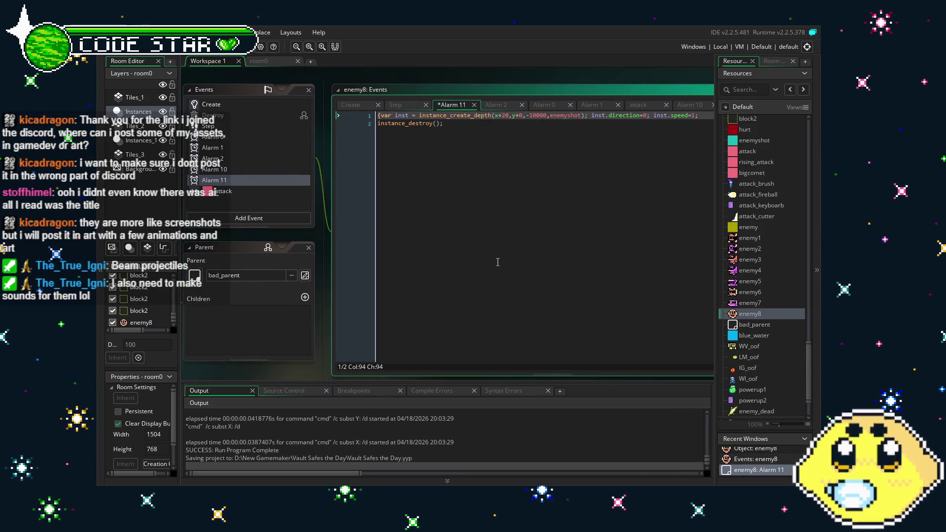
pyautogui.press('Delete')
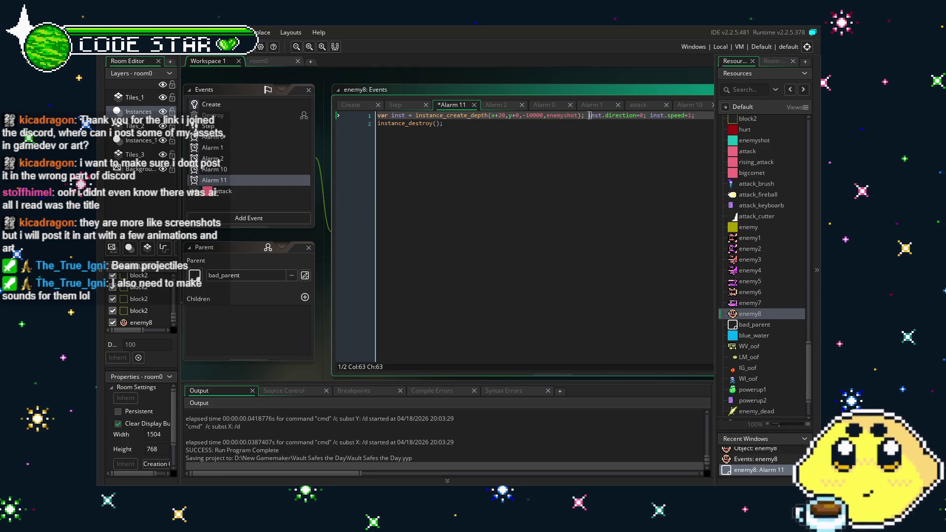
pyautogui.press('Return')
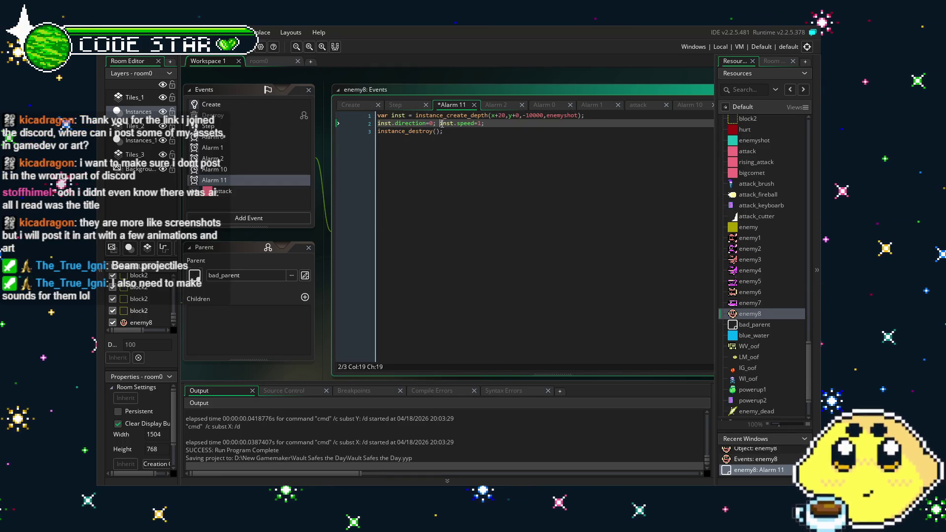
pyautogui.press('Return')
# Step: Duplicate the three-line shot block five more times so Alarm 11 spawns six projectiles
pyautogui.moveTo(423, 131); pyautogui.dragTo(365, 119)
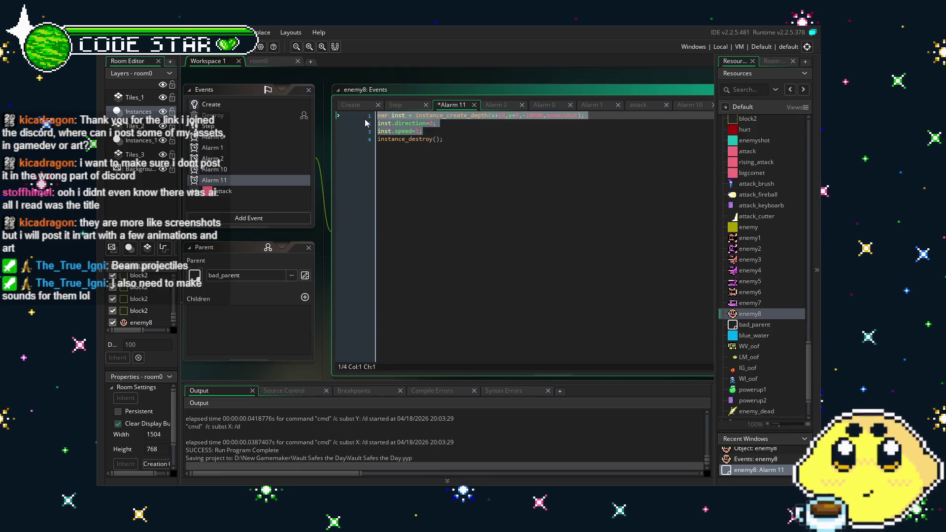
pyautogui.hotkey('ctrl', 'c')
pyautogui.click(445, 132)
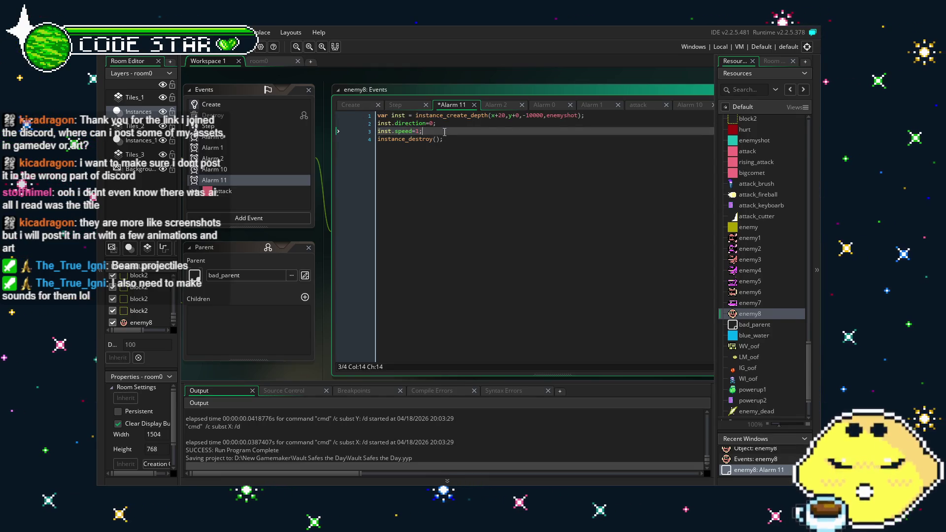
pyautogui.press('Return')
pyautogui.hotkey('ctrl', 'v')
pyautogui.press('Return')
pyautogui.hotkey('ctrl', 'v')
pyautogui.press('Return')
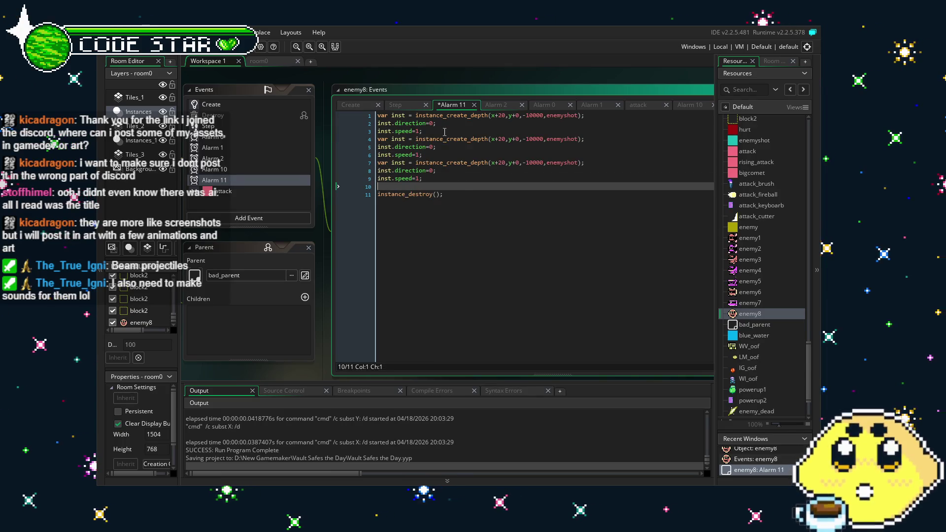
pyautogui.hotkey('ctrl', 'v')
pyautogui.press('Return')
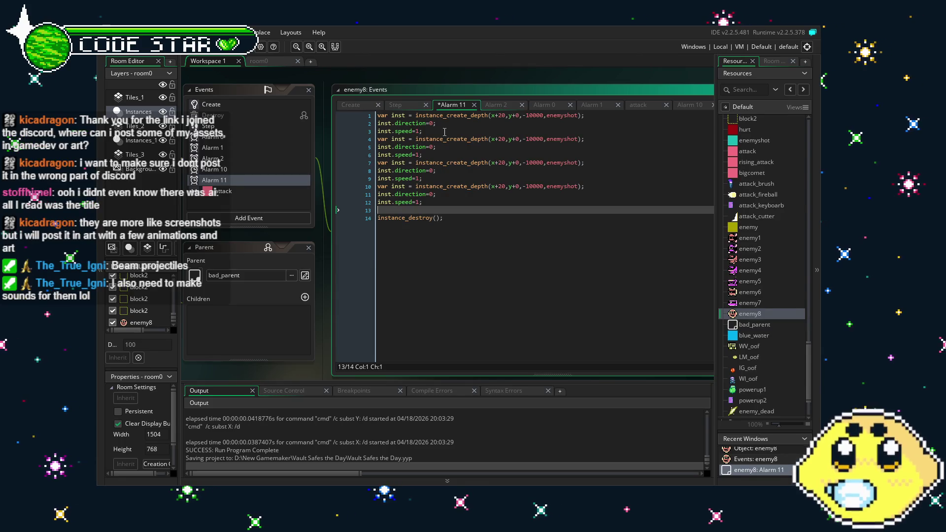
pyautogui.hotkey('ctrl', 'v')
pyautogui.press('Return')
pyautogui.hotkey('ctrl', 'v')
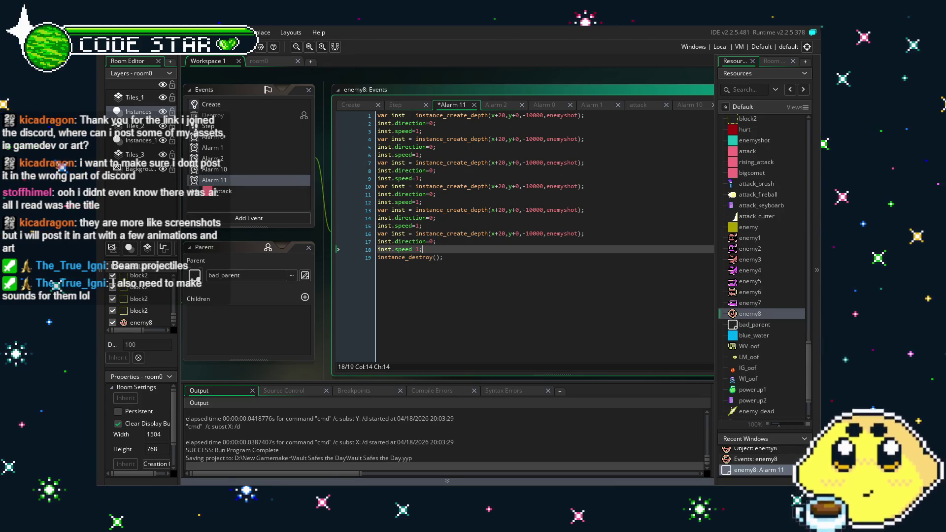
# Step: Set the second through sixth shots' directions to 45, 90, 135, 180 and 225
pyautogui.click(478, 255)
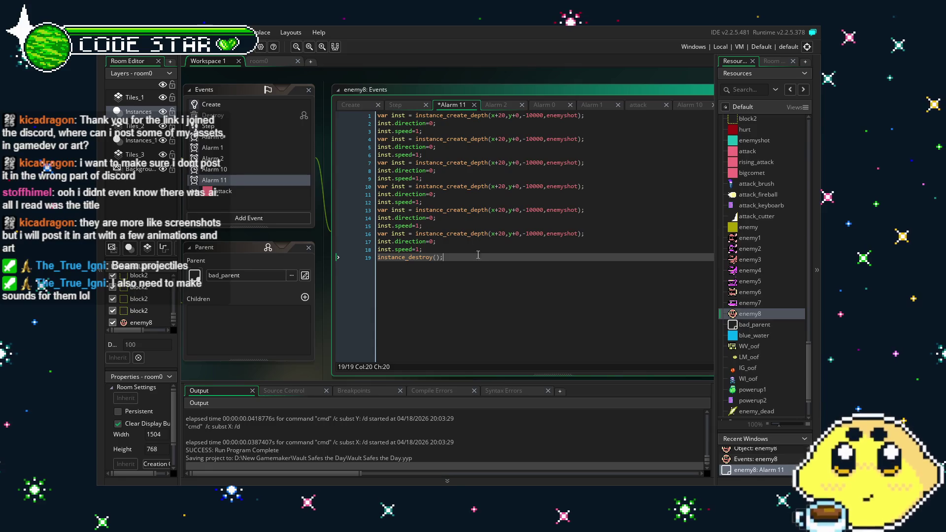
pyautogui.click(434, 124)
pyautogui.click(430, 147)
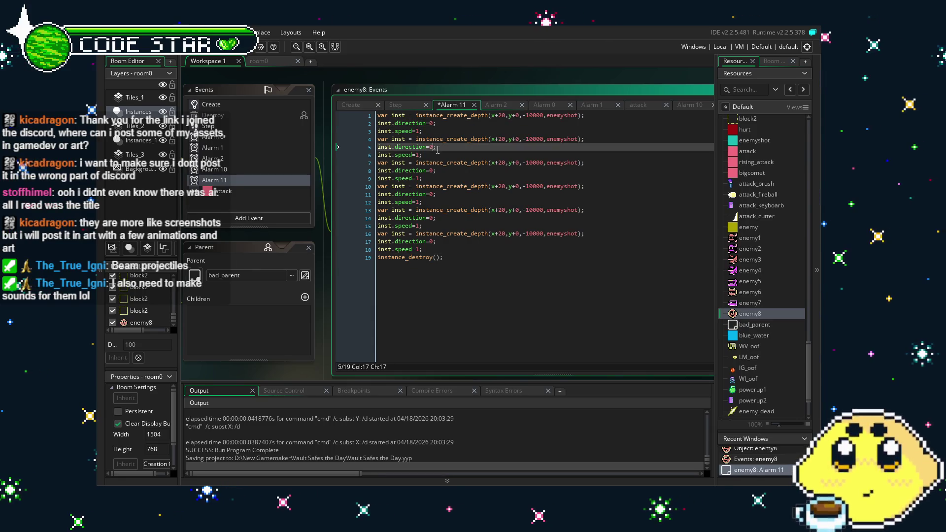
pyautogui.press('BackSpace')
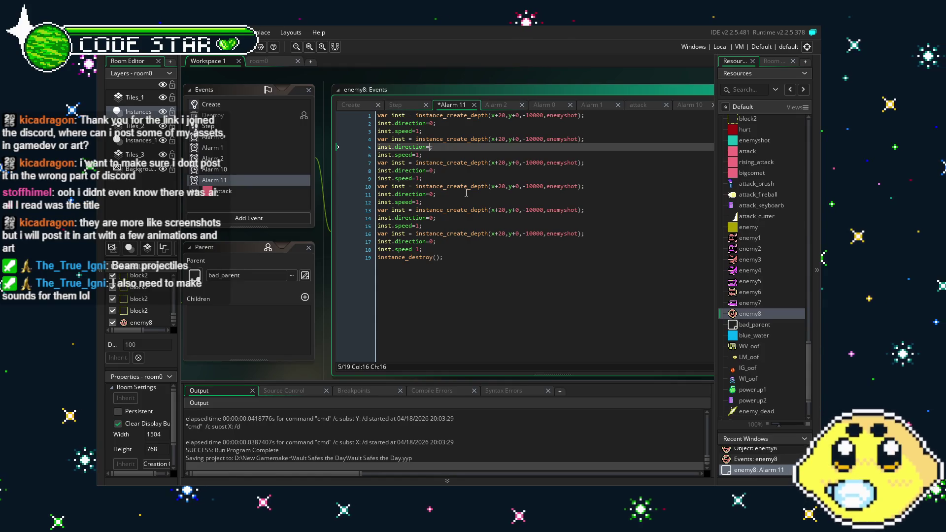
pyautogui.write('45')
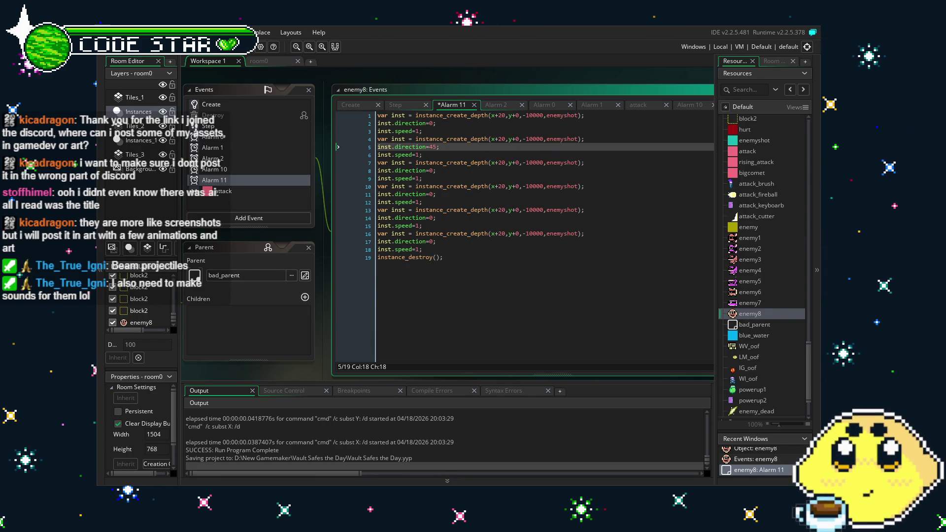
pyautogui.click(439, 171)
pyautogui.press('BackSpace')
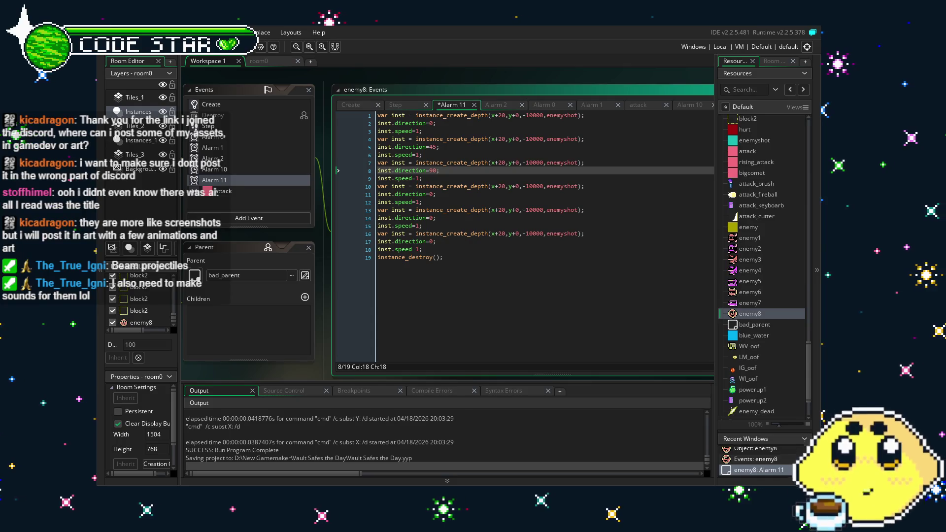
pyautogui.doubleClick(434, 194)
pyautogui.write('135')
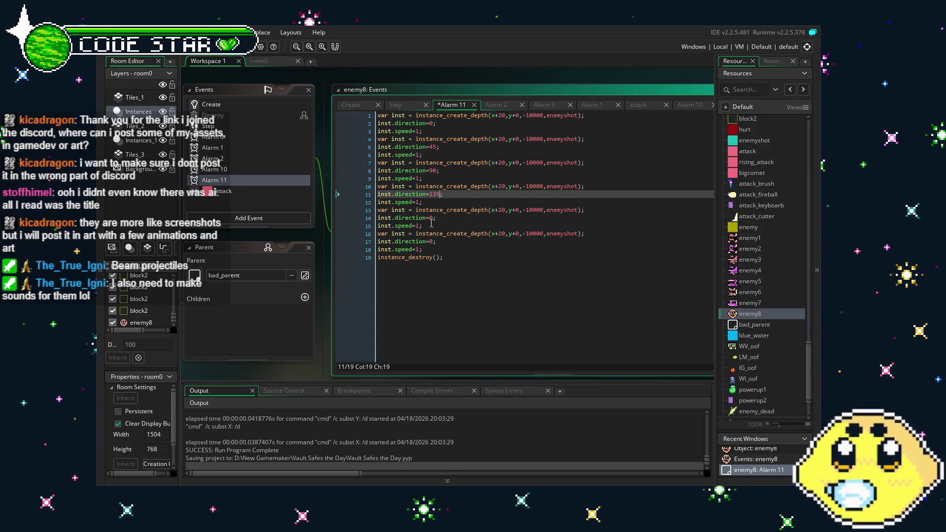
pyautogui.click(431, 219)
pyautogui.write('80')
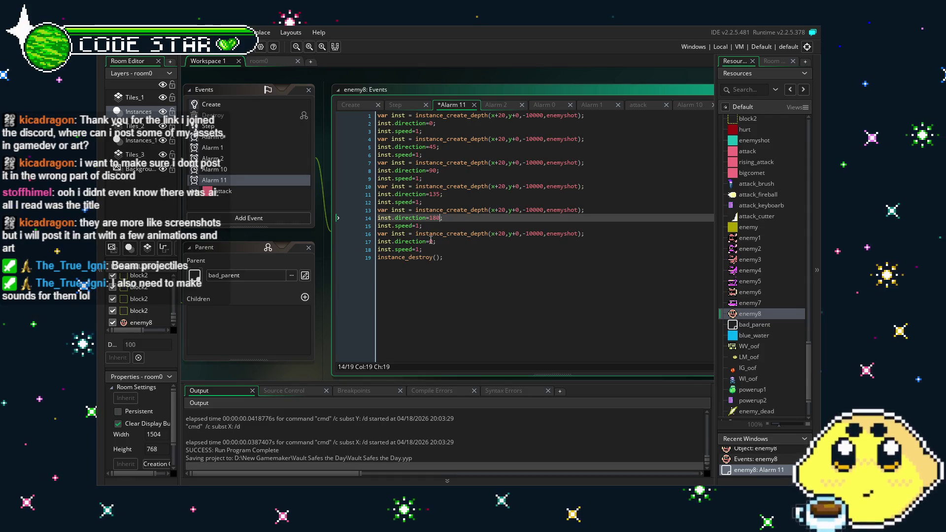
pyautogui.doubleClick(431, 241)
pyautogui.write('225')
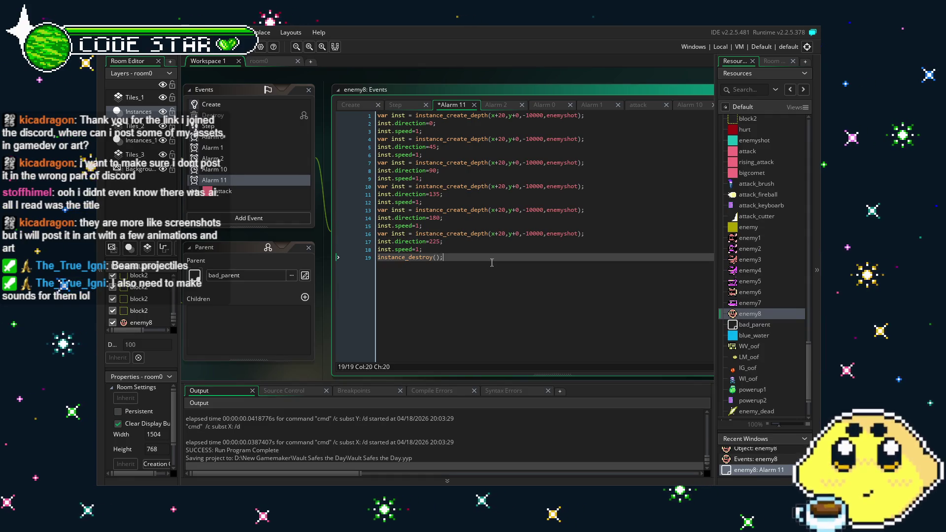
pyautogui.press('End')
# Step: Add two more shot blocks with directions 270 and 315
pyautogui.press('Down')
pyautogui.press('Return')
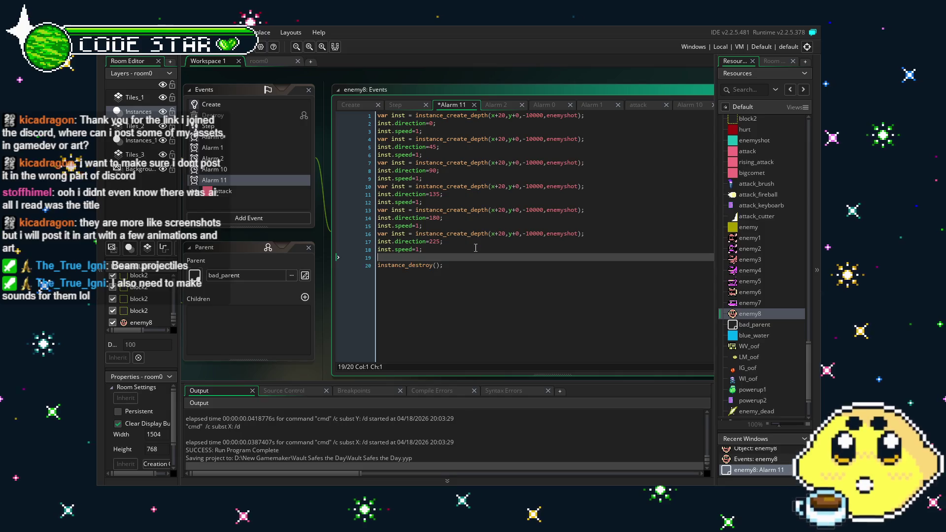
pyautogui.hotkey('ctrl', 'v')
pyautogui.hotkey('ctrl', 'v')
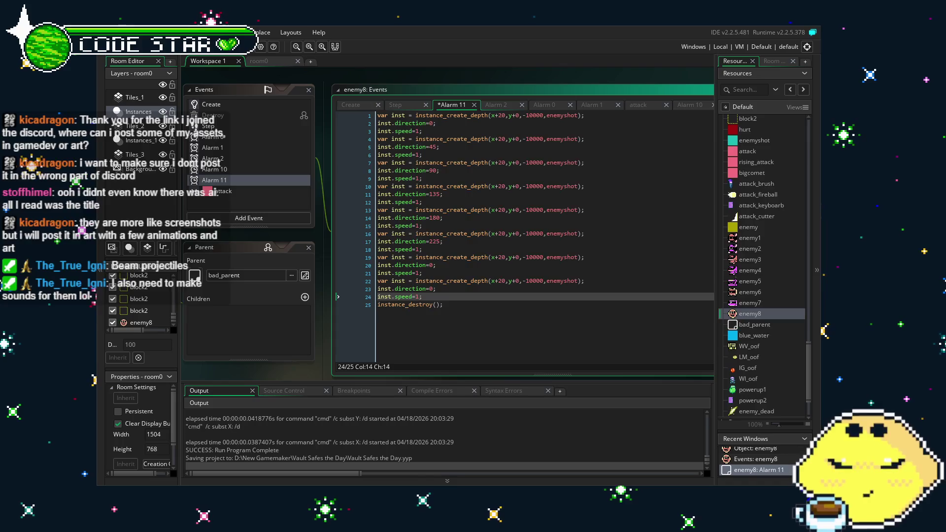
pyautogui.click(430, 265)
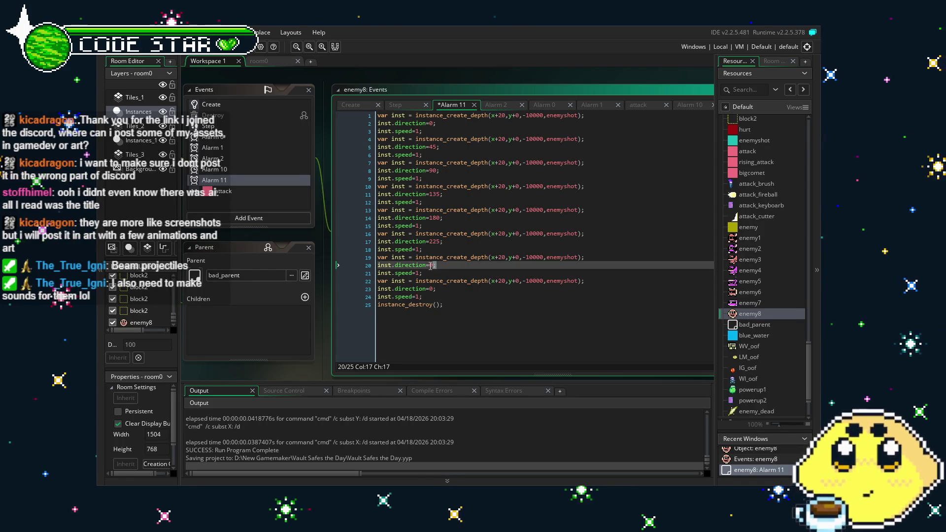
pyautogui.press('Delete')
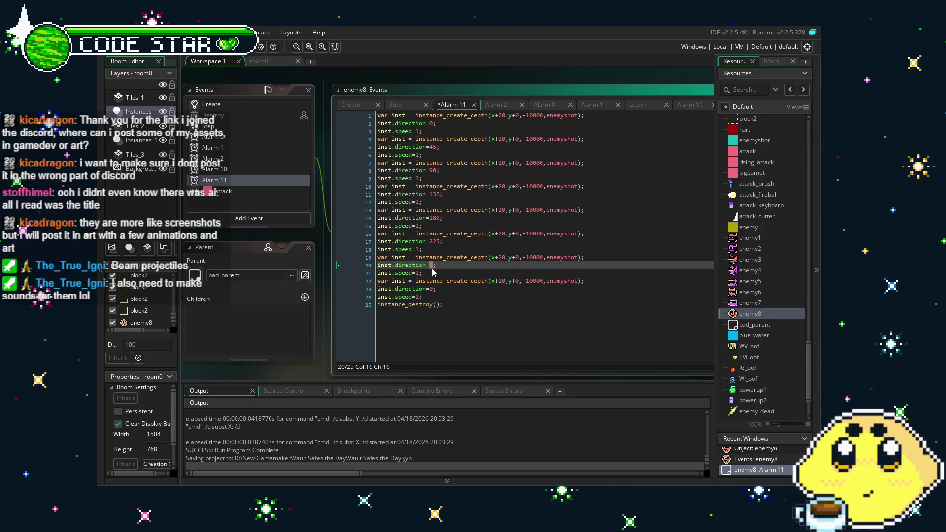
pyautogui.write('270')
pyautogui.click(430, 290)
pyautogui.press('Delete')
pyautogui.write('315')
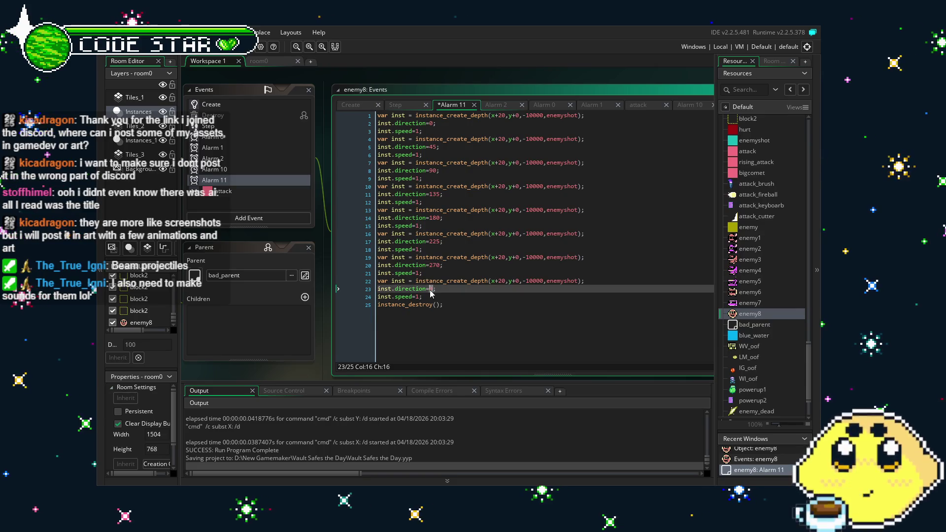
pyautogui.click(482, 352)
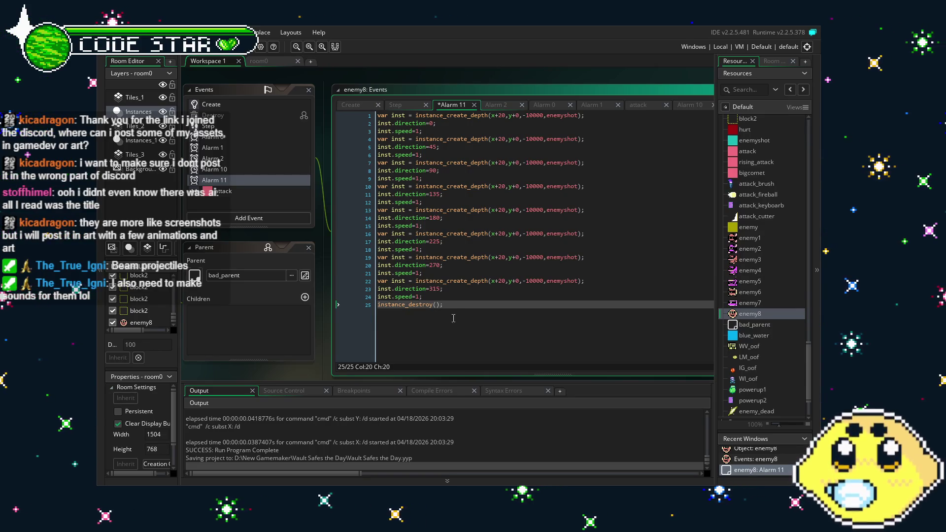
# Step: Save and run the game, move the player up to the red brick staircase, then quit
pyautogui.hotkey('ctrl', 's')
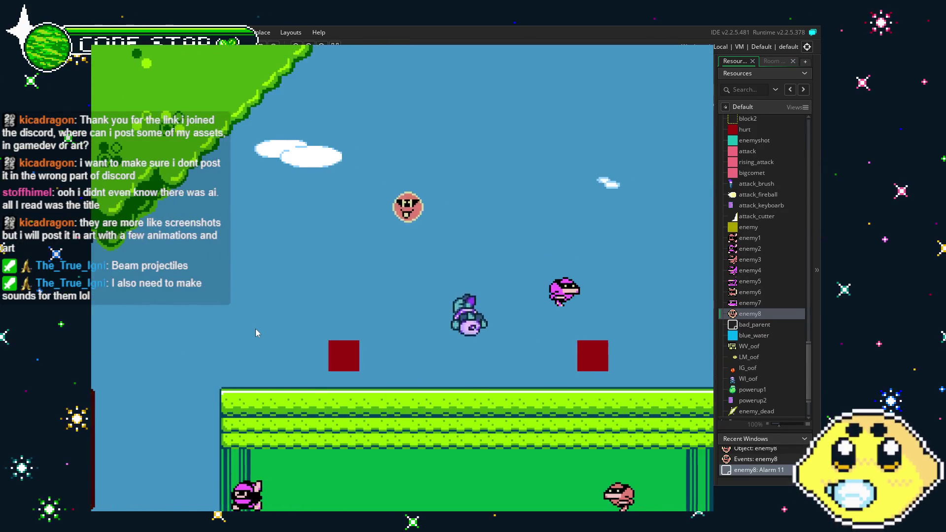
pyautogui.press('Right')
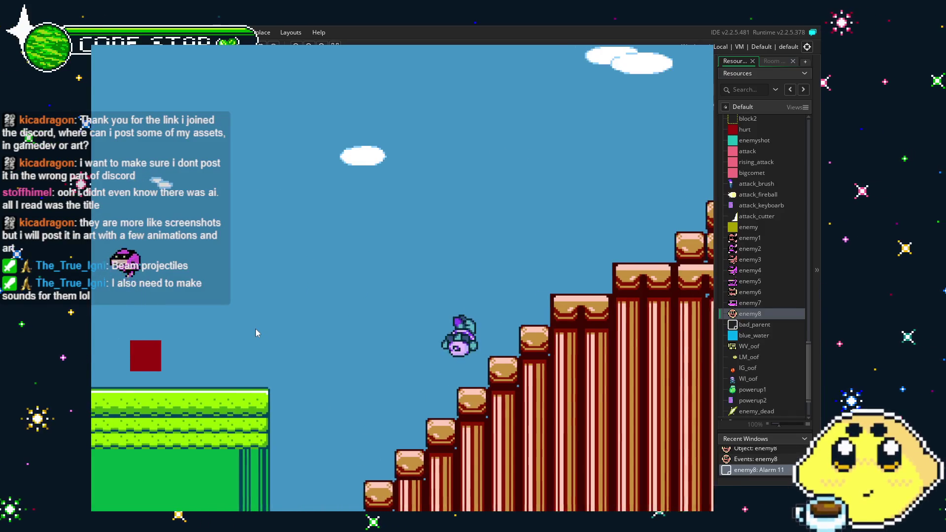
pyautogui.press('Left')
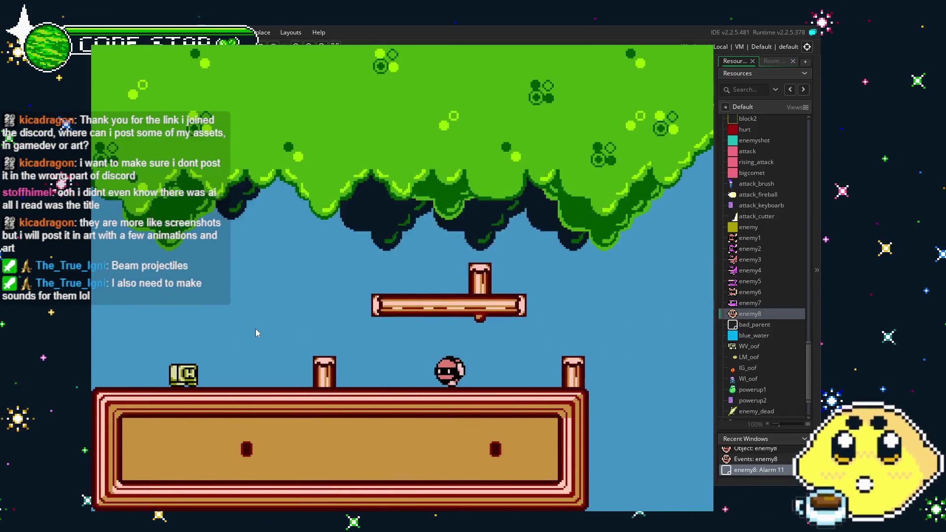
pyautogui.press('Right')
pyautogui.press('Right')
pyautogui.press('Right')
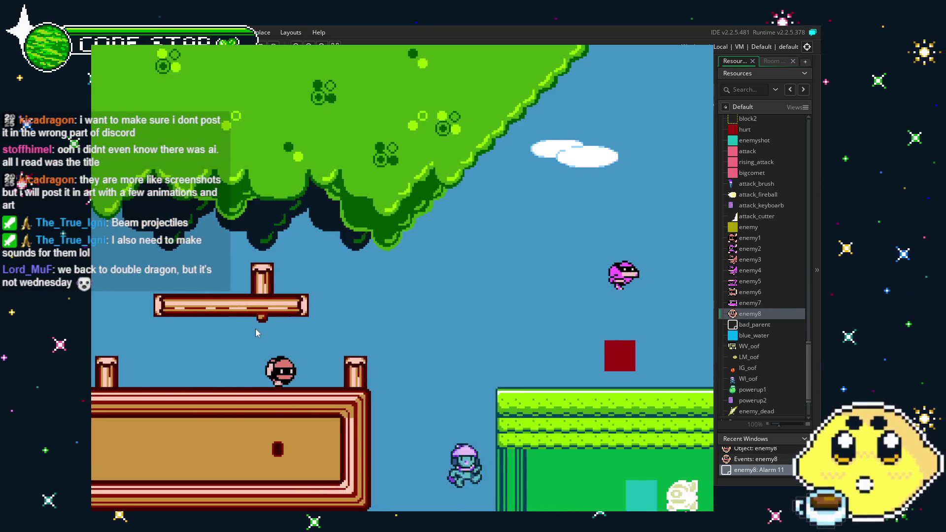
pyautogui.press('Right')
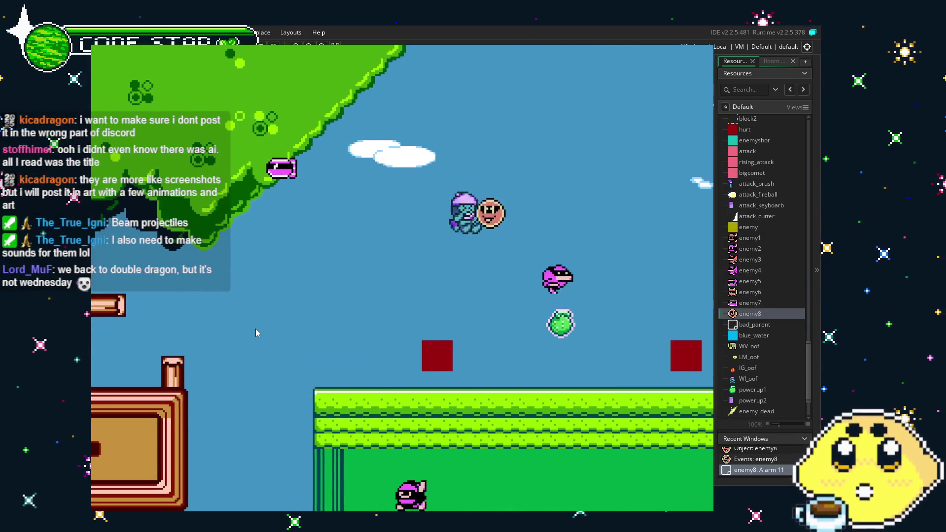
pyautogui.press('Right')
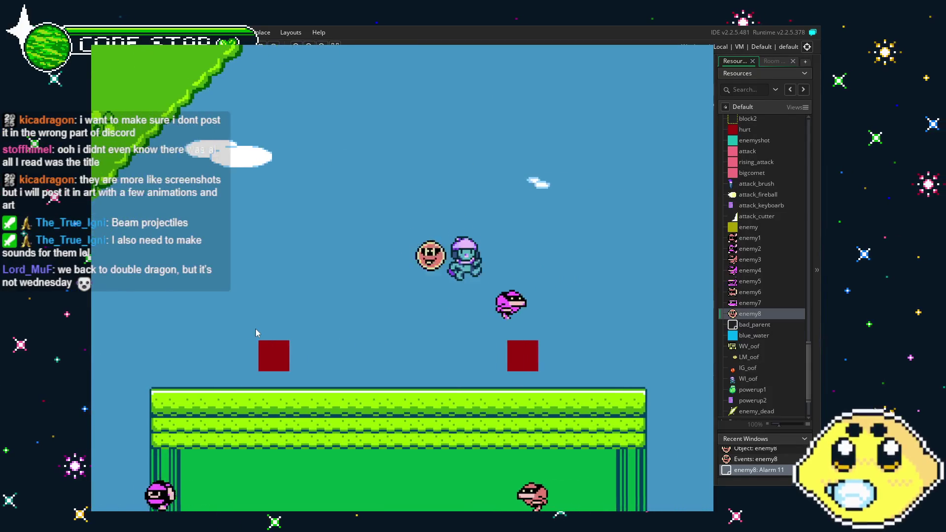
pyautogui.press('Right')
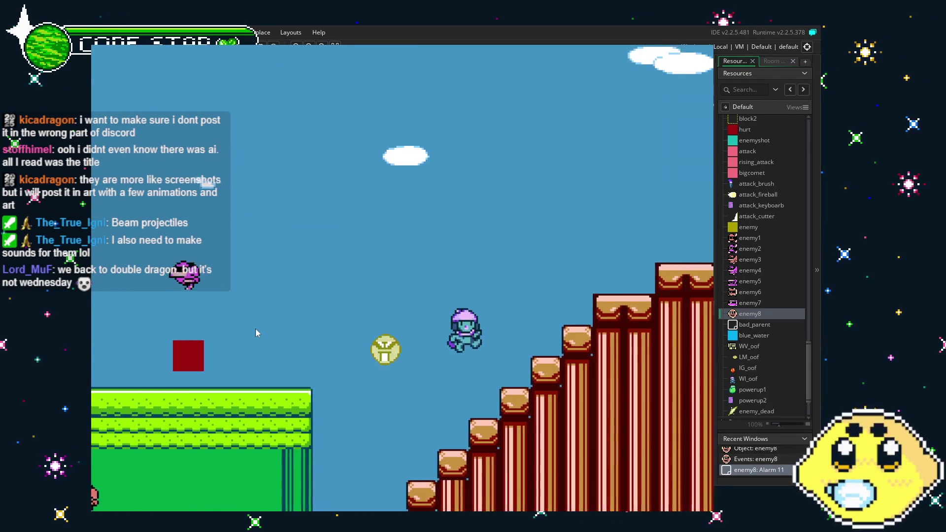
pyautogui.press('Right')
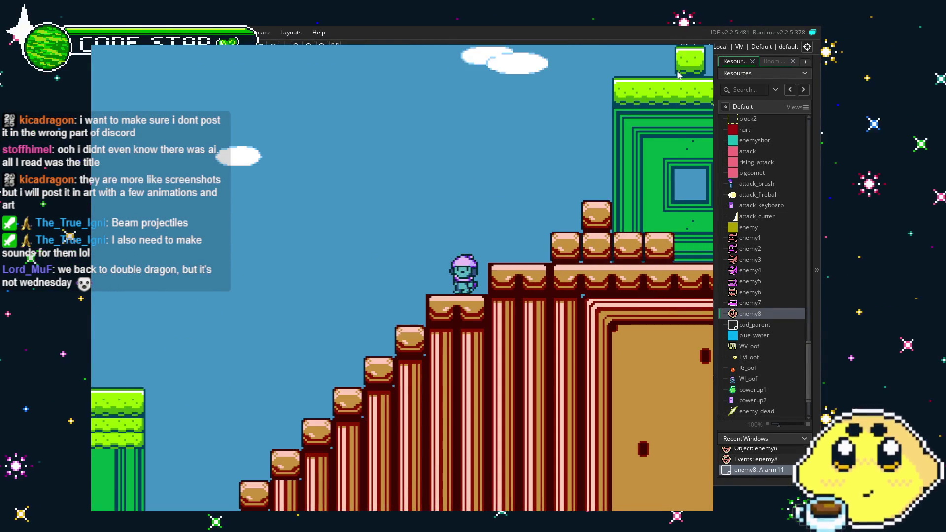
pyautogui.press('Escape')
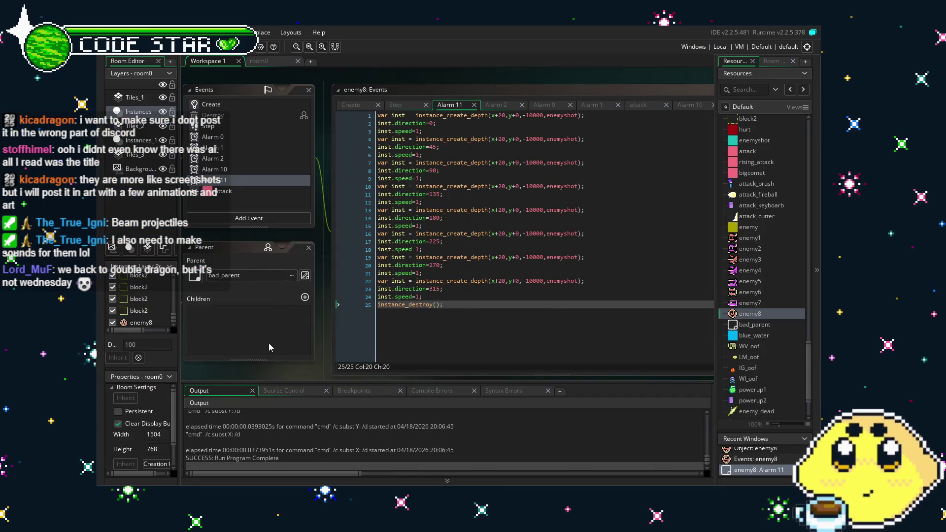
pyautogui.click(302, 358)
pyautogui.moveTo(302, 362); pyautogui.dragTo(272, 365)
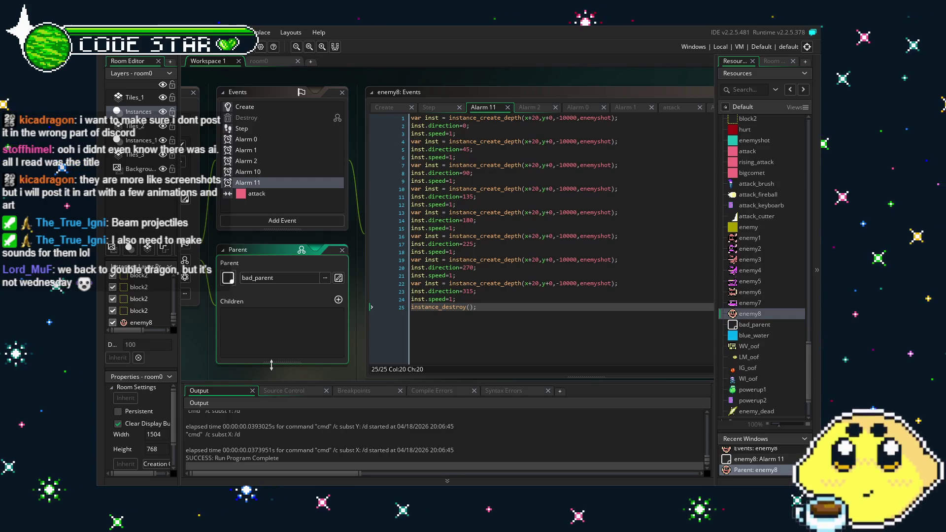
pyautogui.moveTo(197, 345); pyautogui.dragTo(219, 343)
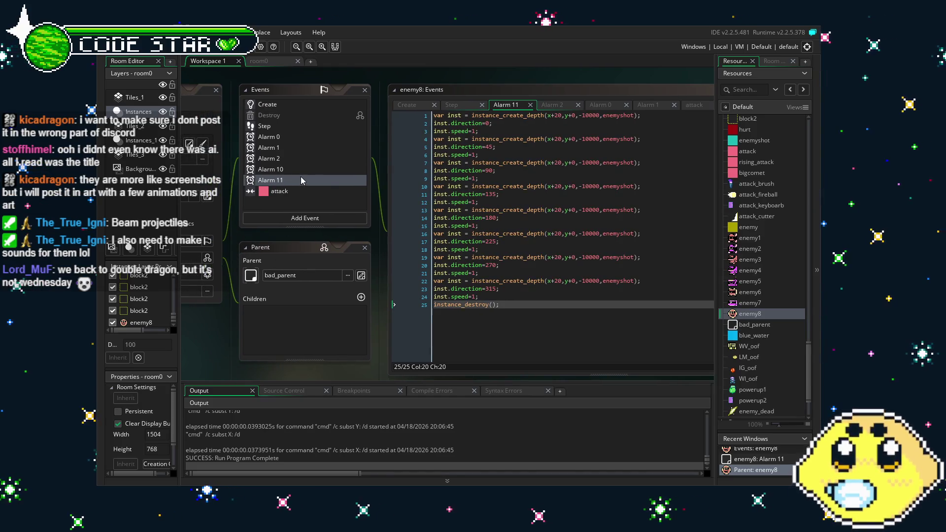
pyautogui.scroll(2, 310, 153)
pyautogui.scroll(-2, 314, 143)
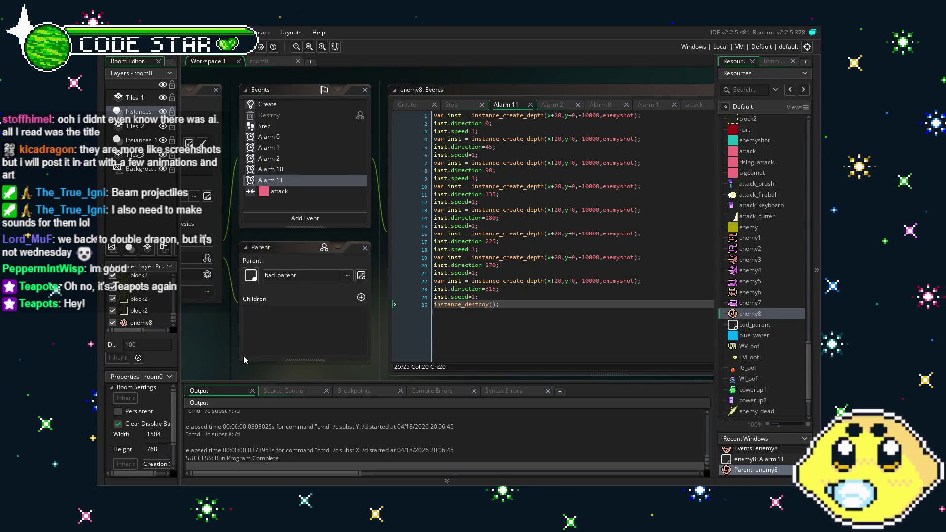
pyautogui.click(312, 190)
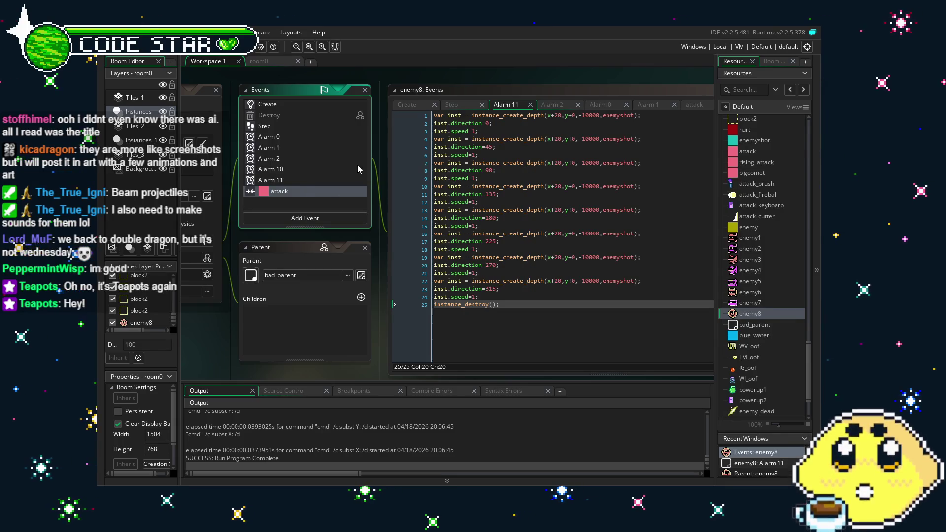
pyautogui.click(511, 303)
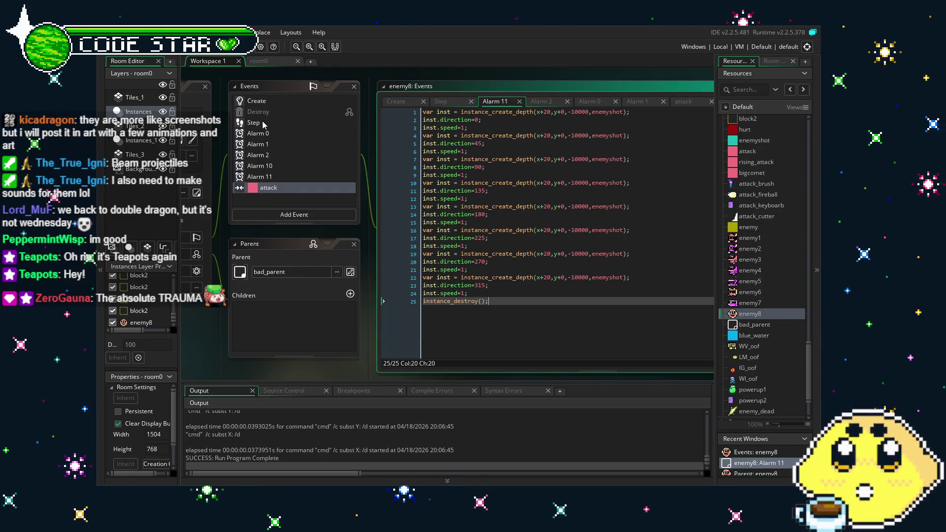
pyautogui.click(269, 101)
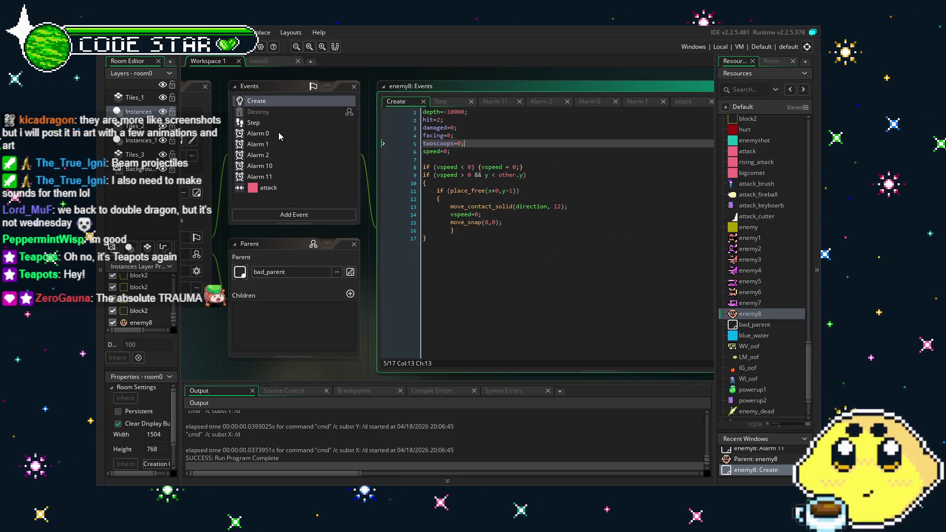
pyautogui.click(276, 187)
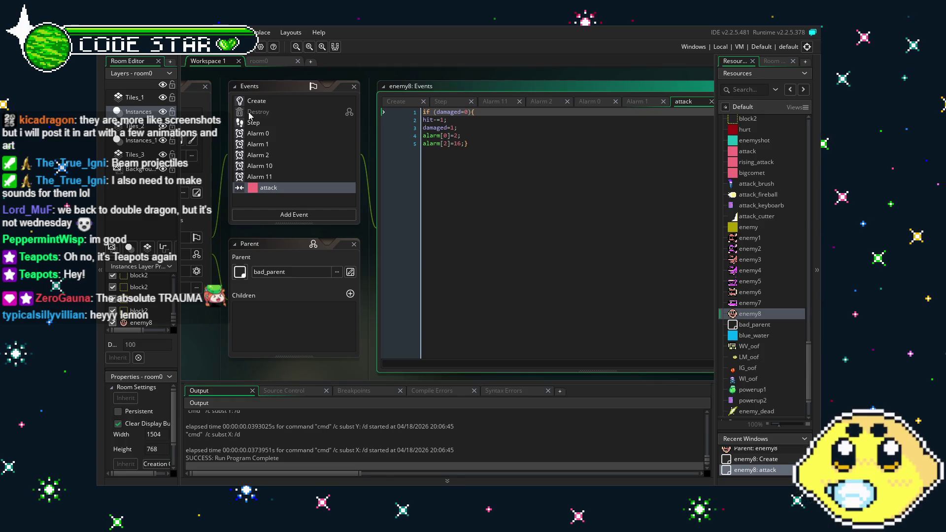
pyautogui.click(281, 123)
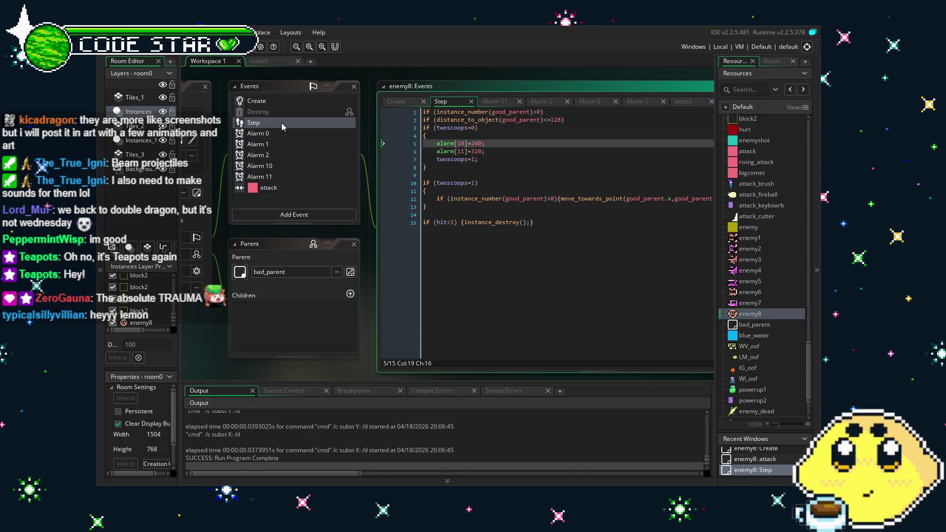
pyautogui.click(282, 101)
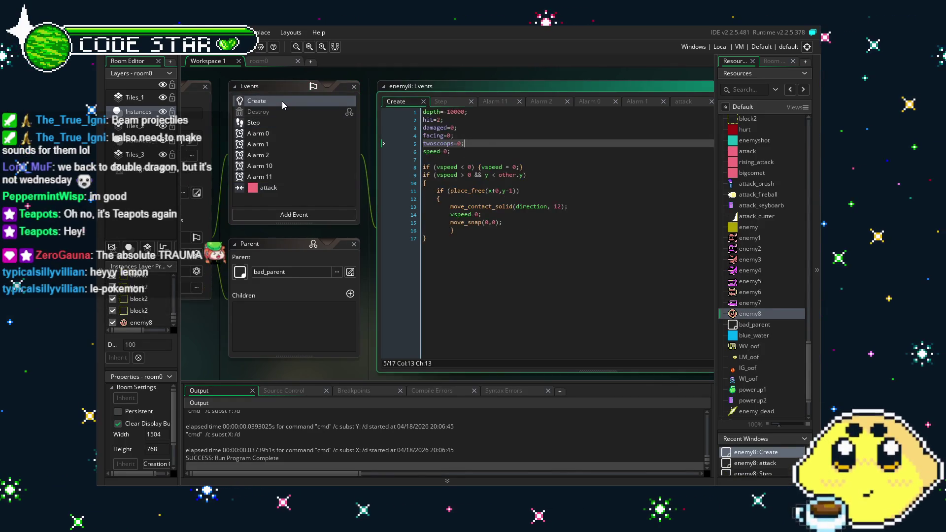
pyautogui.click(290, 137)
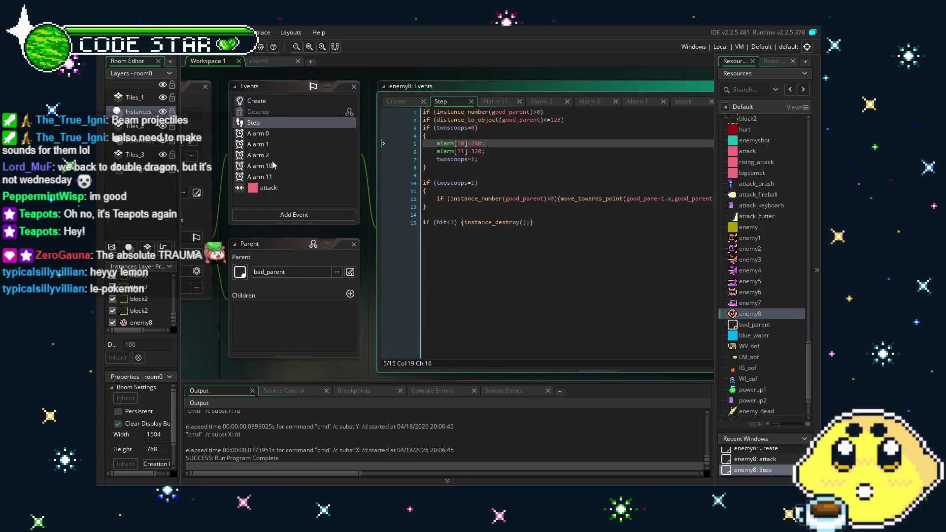
pyautogui.click(283, 177)
pyautogui.click(616, 278)
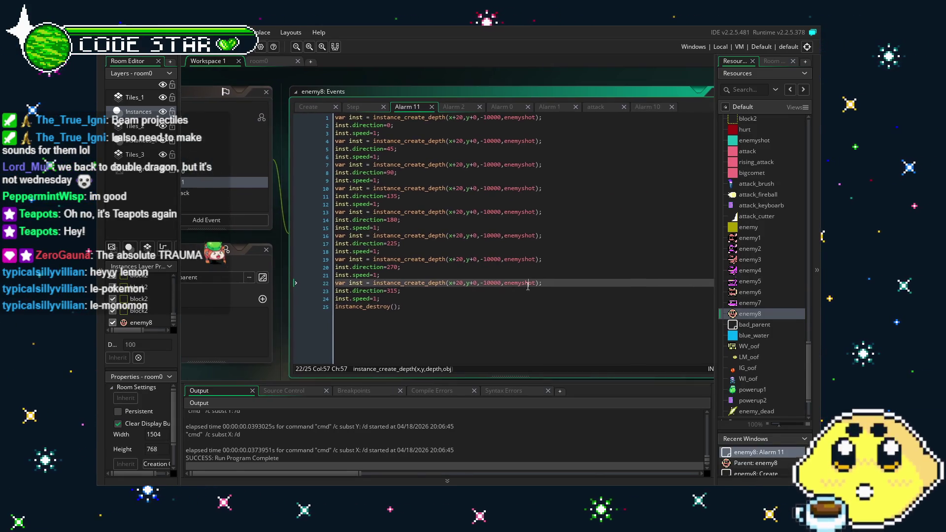
# Step: Change the first projectiles' speed values in Alarm 11 from 1 to 3
pyautogui.click(377, 133)
pyautogui.press('BackSpace')
pyautogui.write('3')
pyautogui.press('Down')
pyautogui.press('Down')
pyautogui.press('Down')
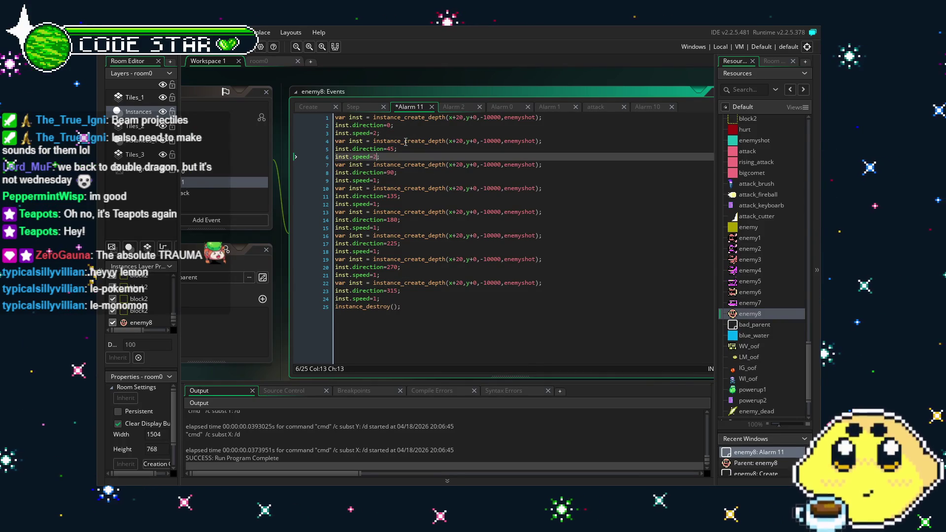
pyautogui.press('BackSpace')
pyautogui.write('2')
pyautogui.press('Up')
pyautogui.press('Up')
pyautogui.press('Up')
pyautogui.press('Down')
pyautogui.press('Down')
pyautogui.press('Down')
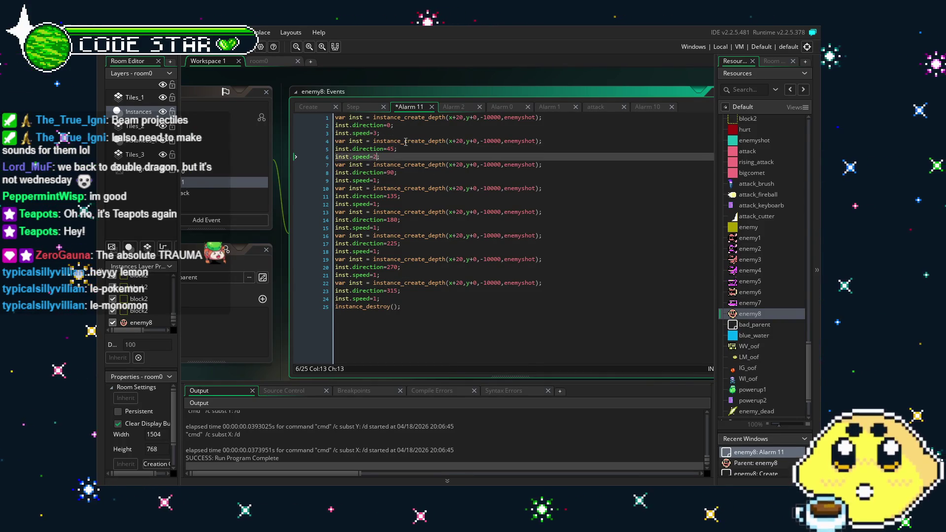
pyautogui.press('BackSpace')
pyautogui.write('3')
# Step: Set the remaining projectiles' speed to 3 and save the project
pyautogui.press('Down')
pyautogui.press('Down')
pyautogui.press('Down')
pyautogui.press('BackSpace')
pyautogui.write('3')
pyautogui.press('Down')
pyautogui.press('Down')
pyautogui.press('Down')
pyautogui.press('BackSpace')
pyautogui.write('3')
pyautogui.press('Down')
pyautogui.press('Down')
pyautogui.press('Down')
pyautogui.press('BackSpace')
pyautogui.write('3')
pyautogui.press('Down')
pyautogui.press('Down')
pyautogui.press('Down')
pyautogui.press('BackSpace')
pyautogui.write('3')
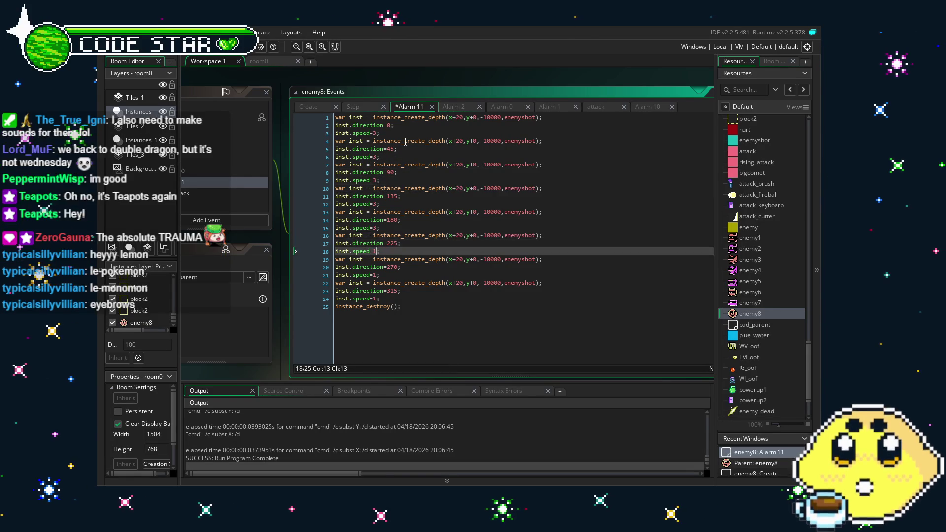
pyautogui.press('Down')
pyautogui.press('Down')
pyautogui.press('Down')
pyautogui.press('BackSpace')
pyautogui.write('3')
pyautogui.press('Down')
pyautogui.press('Down')
pyautogui.press('Down')
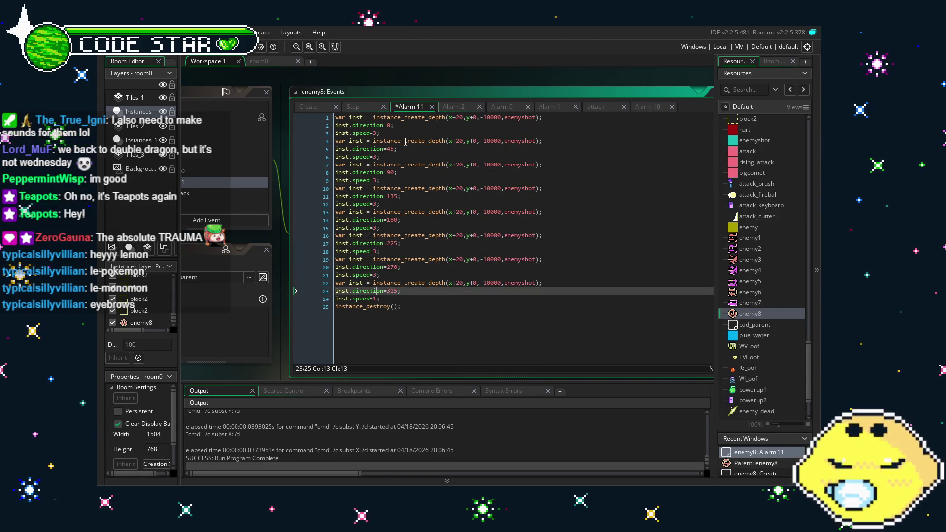
pyautogui.press('BackSpace')
pyautogui.write('3')
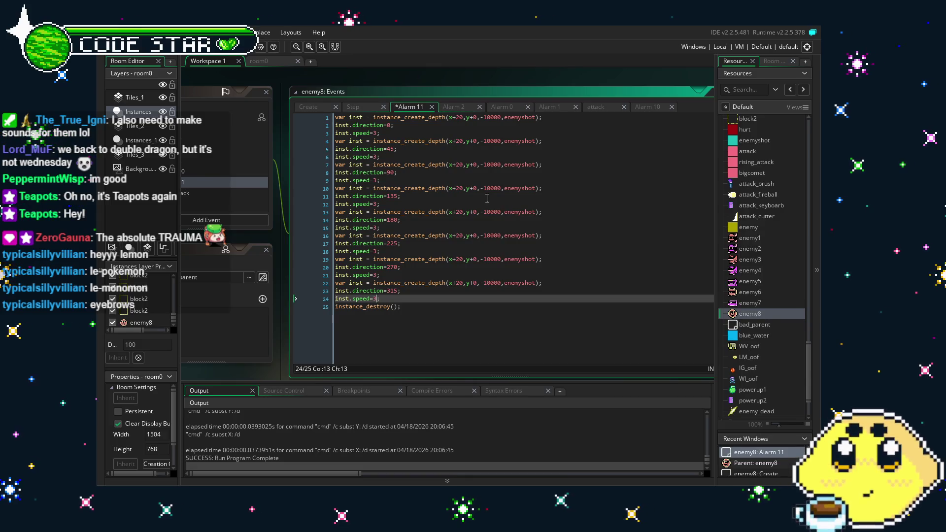
pyautogui.click(485, 341)
pyautogui.hotkey('ctrl', 's')
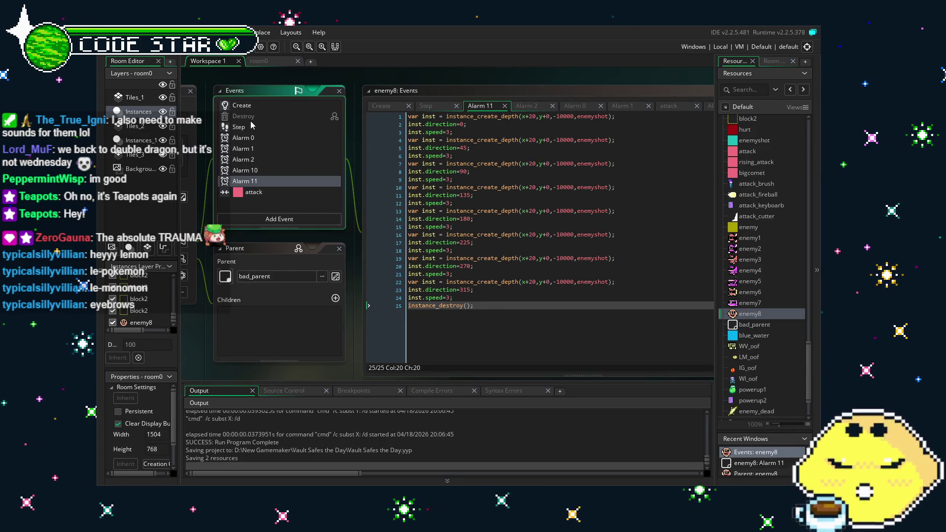
# Step: Open enemy8's Step event and inspect the if (hit<1) instance_destroy check on line 15
pyautogui.click(237, 128)
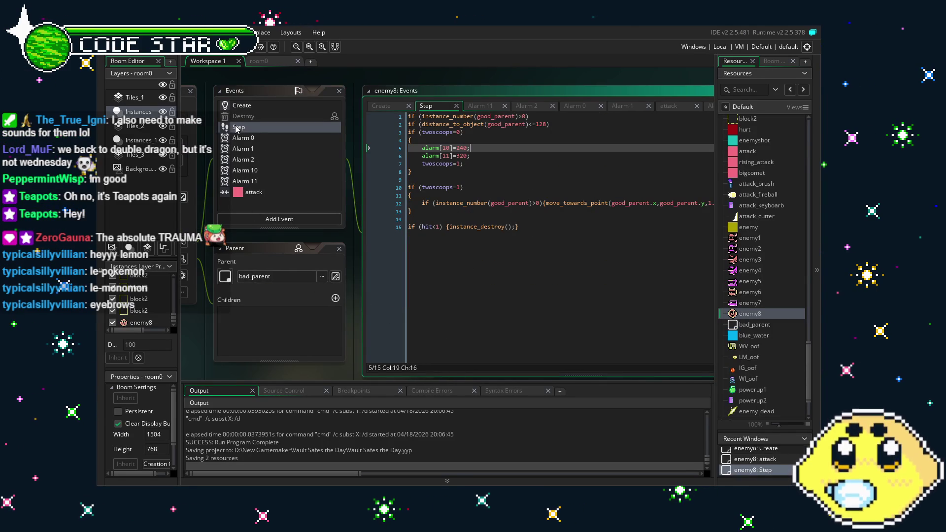
pyautogui.click(447, 285)
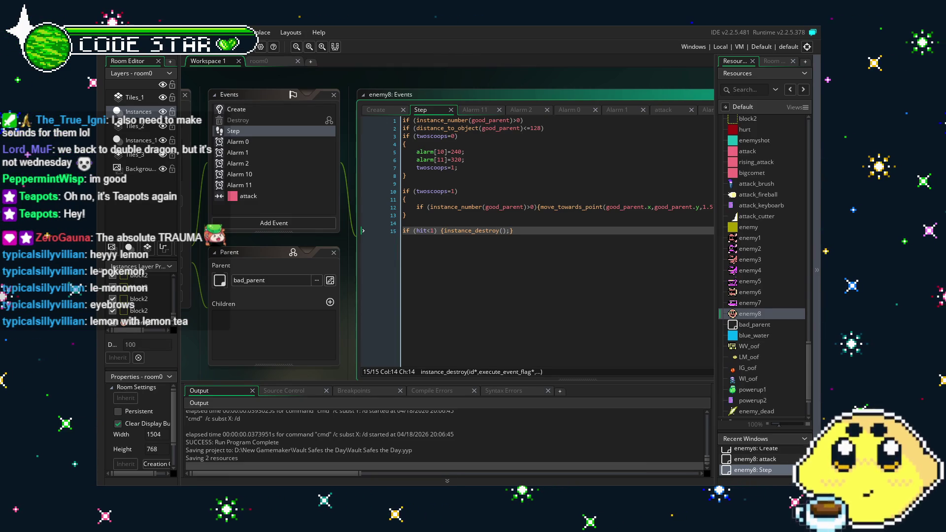
pyautogui.moveTo(257, 378); pyautogui.dragTo(270, 372)
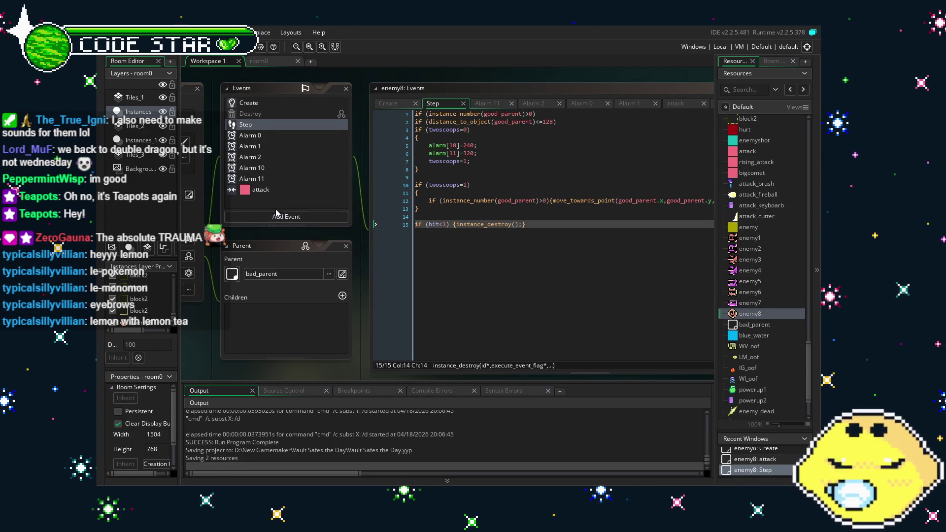
pyautogui.moveTo(291, 232); pyautogui.dragTo(306, 233)
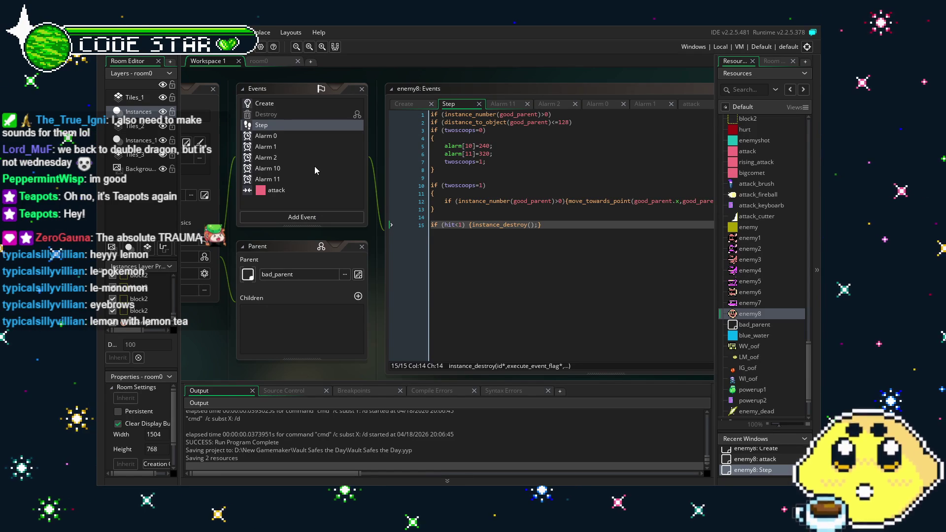
pyautogui.hscroll(-1, 277, 179)
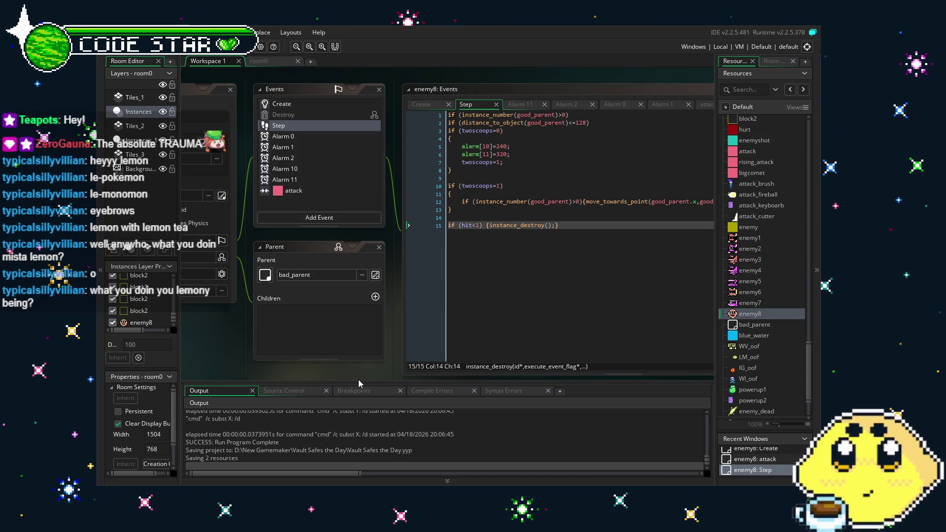
pyautogui.moveTo(279, 376)
pyautogui.mouseDown()
pyautogui.moveTo(356, 357)
pyautogui.moveTo(317, 360)
pyautogui.mouseUp()
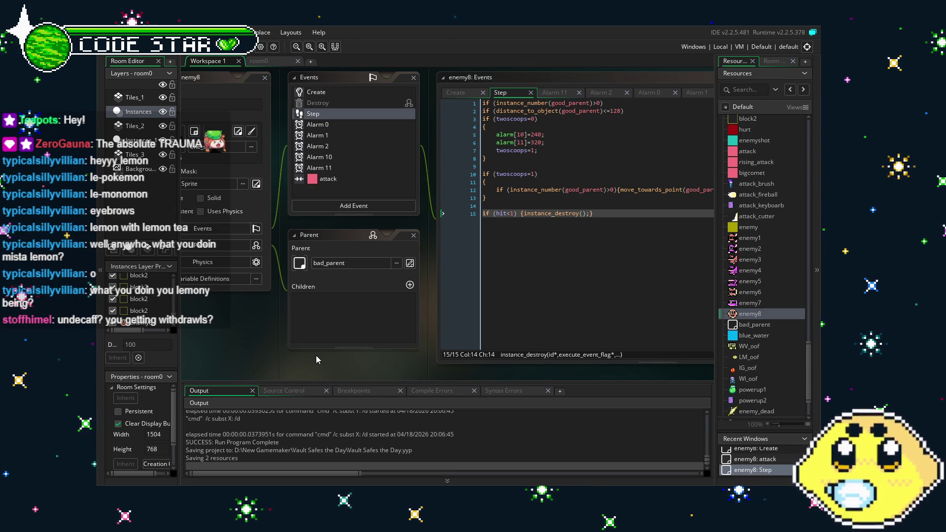
pyautogui.moveTo(315, 356)
pyautogui.mouseDown()
pyautogui.moveTo(288, 319)
pyautogui.moveTo(293, 337)
pyautogui.moveTo(263, 267)
pyautogui.mouseUp()
pyautogui.scroll(1, 296, 207)
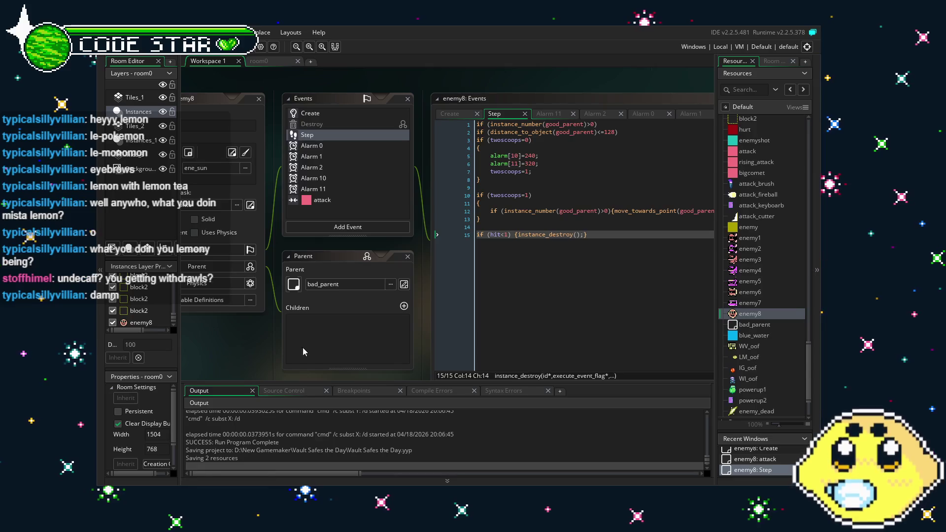
pyautogui.click(350, 178)
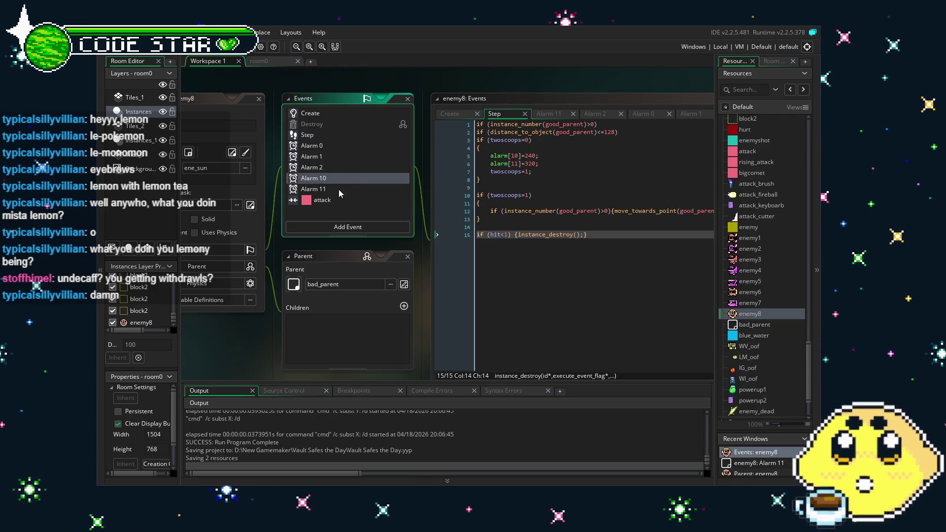
pyautogui.doubleClick(339, 189)
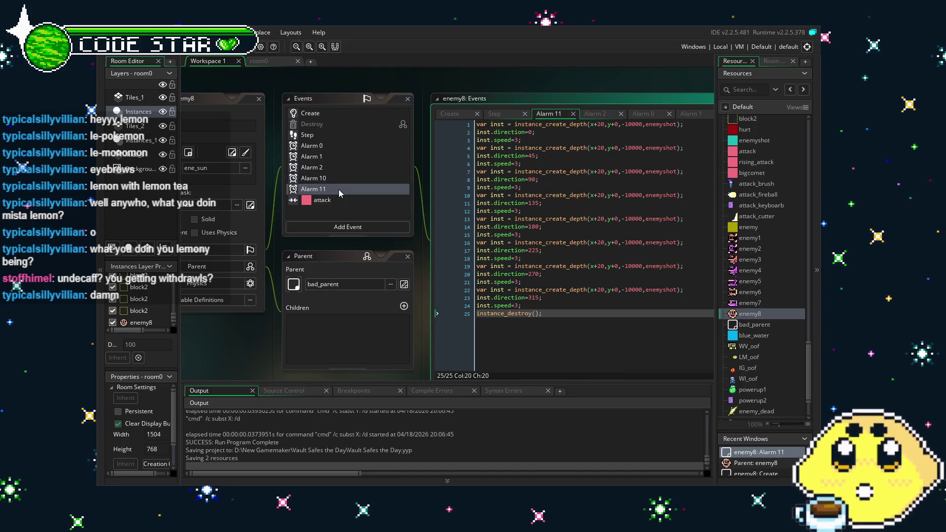
pyautogui.click(334, 134)
pyautogui.doubleClick(334, 134)
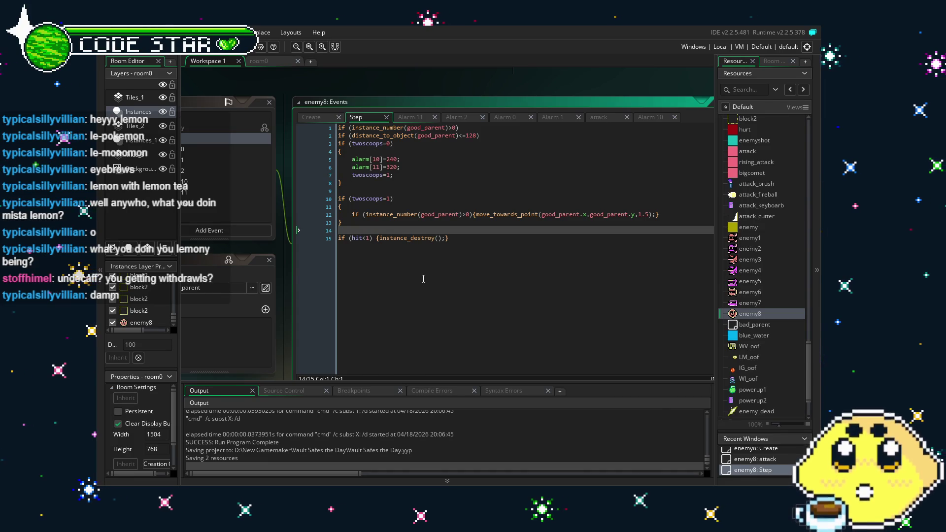
# Step: Review the Step code's destroy block, then open enemy8's Create event (depth, hit, twoscoops, speed)
pyautogui.click(444, 264)
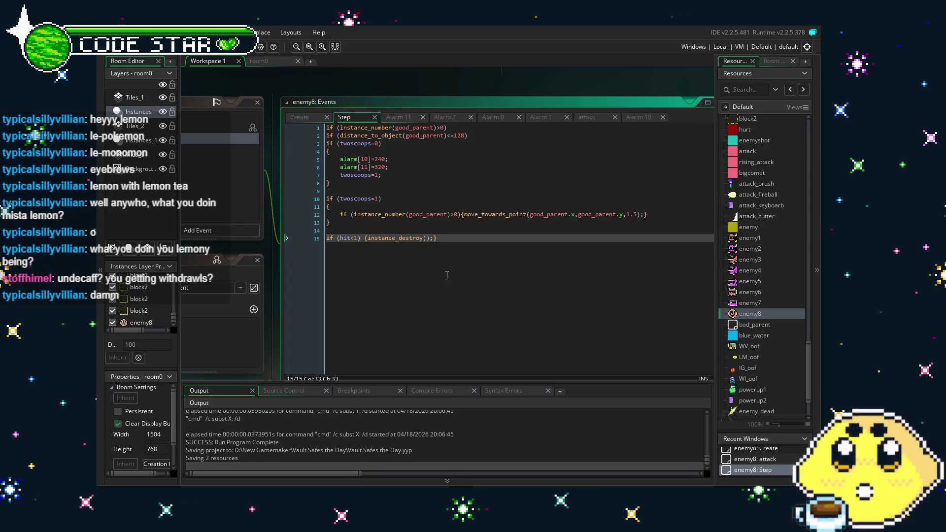
pyautogui.click(452, 263)
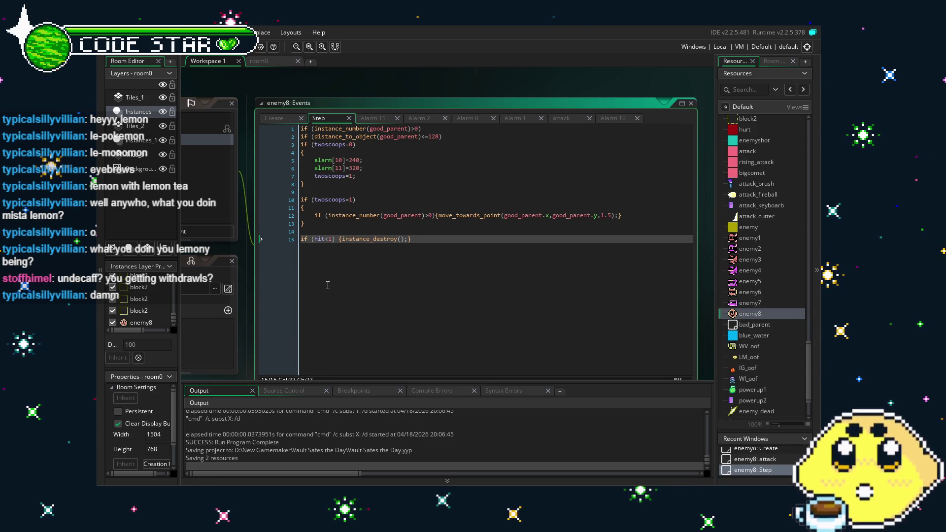
pyautogui.click(351, 290)
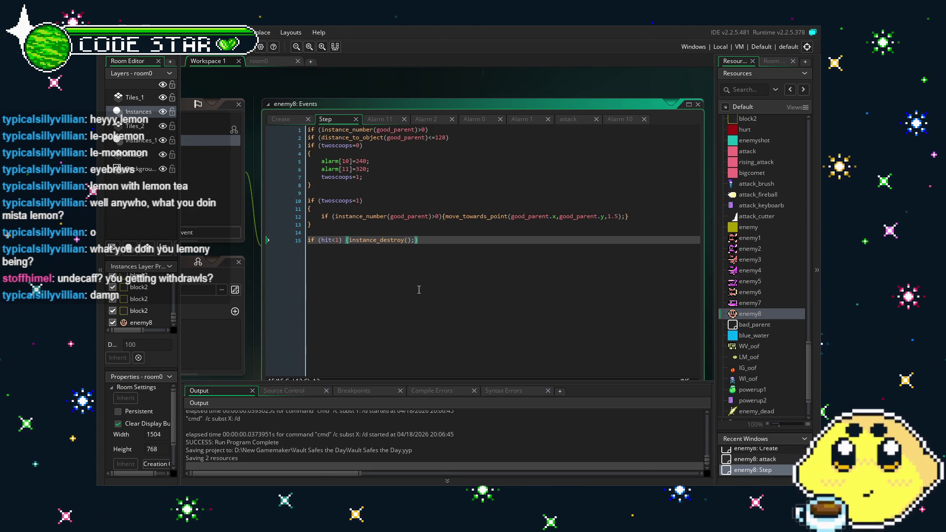
pyautogui.moveTo(419, 289); pyautogui.dragTo(410, 290)
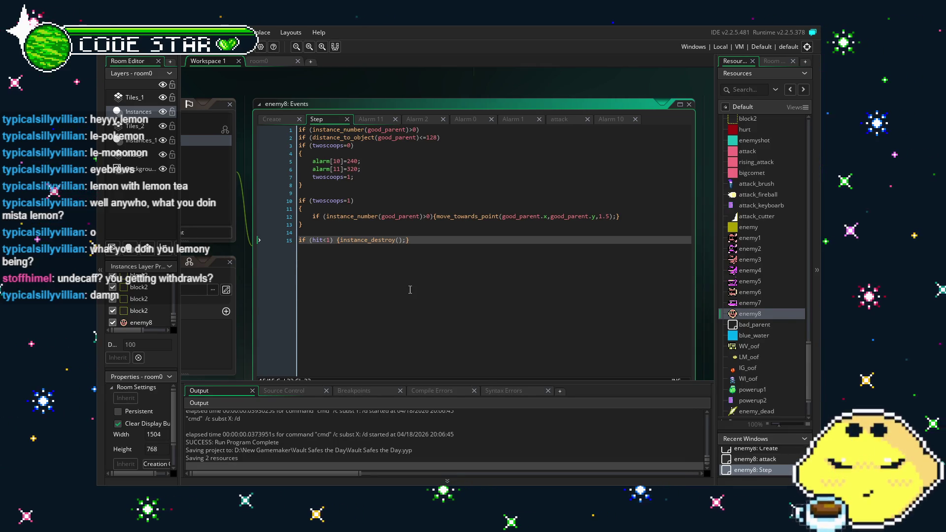
pyautogui.moveTo(410, 290); pyautogui.dragTo(489, 293)
pyautogui.click(351, 122)
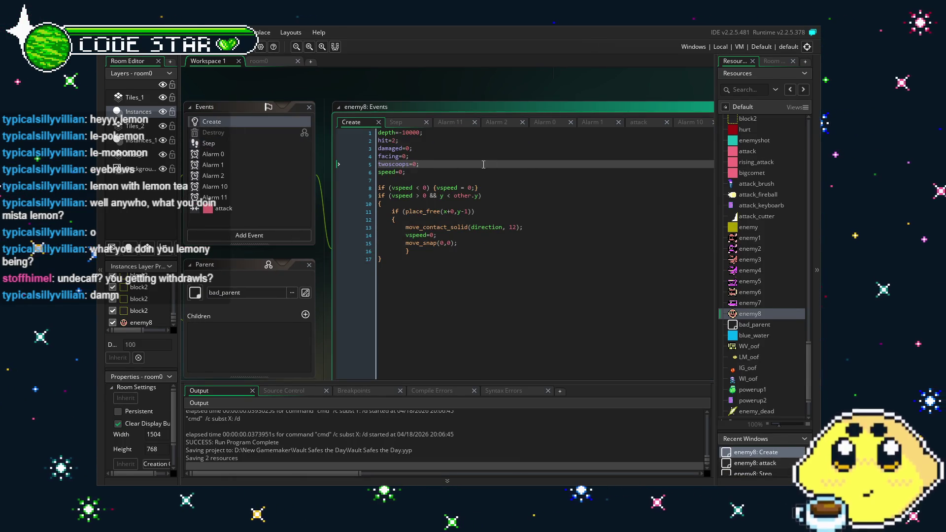
# Step: Add a speed_of_light variable set to 1.5 in enemy8's Create event
pyautogui.press('Return')
pyautogui.write('s')
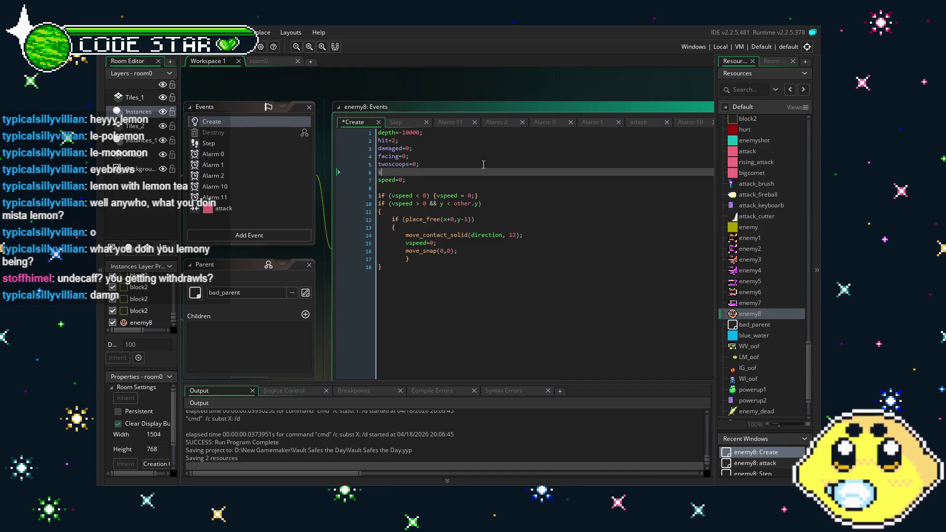
pyautogui.write('peed_of_light=2;')
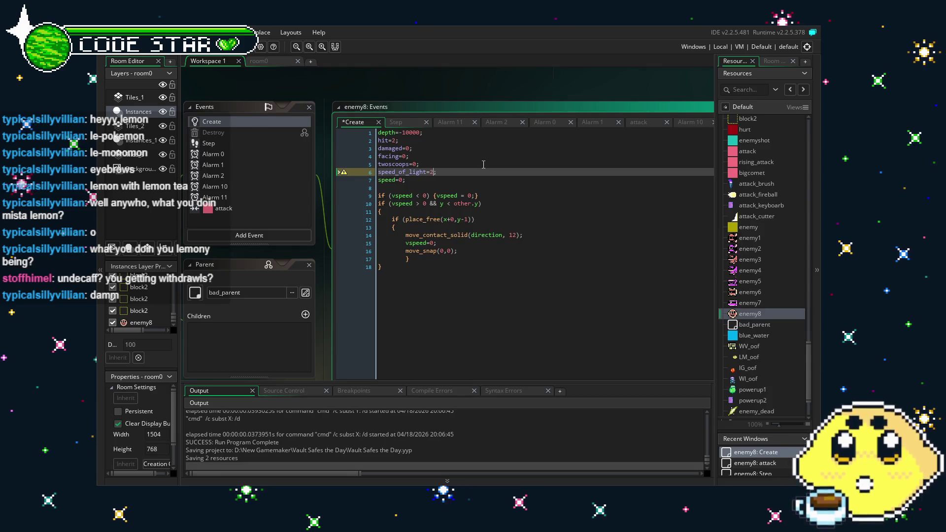
pyautogui.click(436, 182)
pyautogui.doubleClick(426, 172)
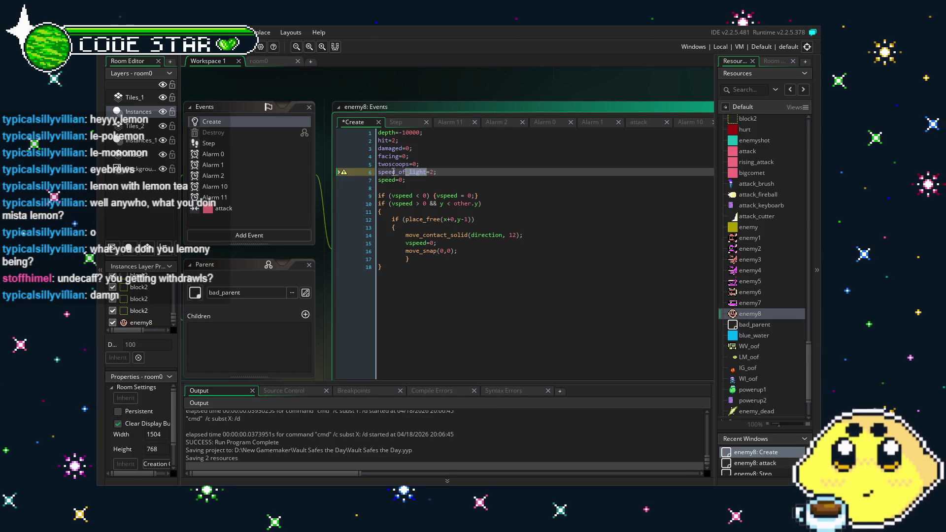
pyautogui.doubleClick(208, 144)
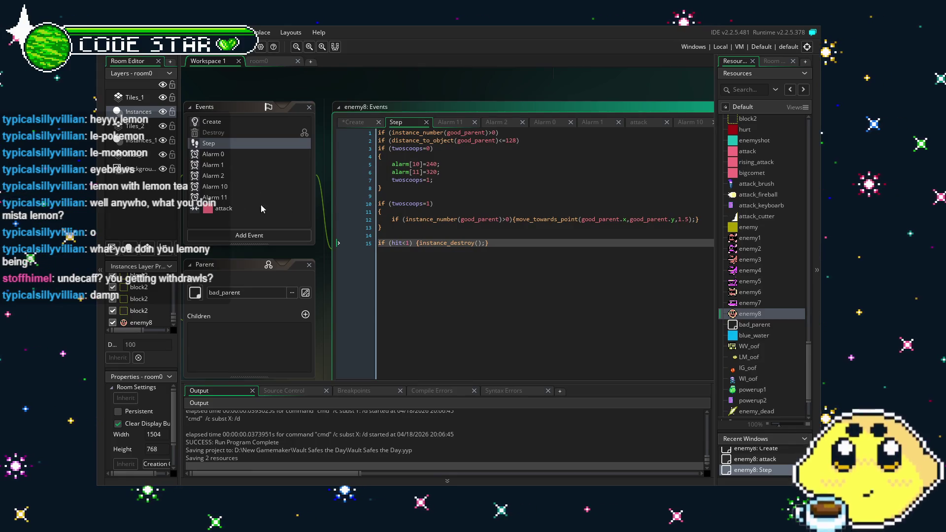
pyautogui.click(488, 243)
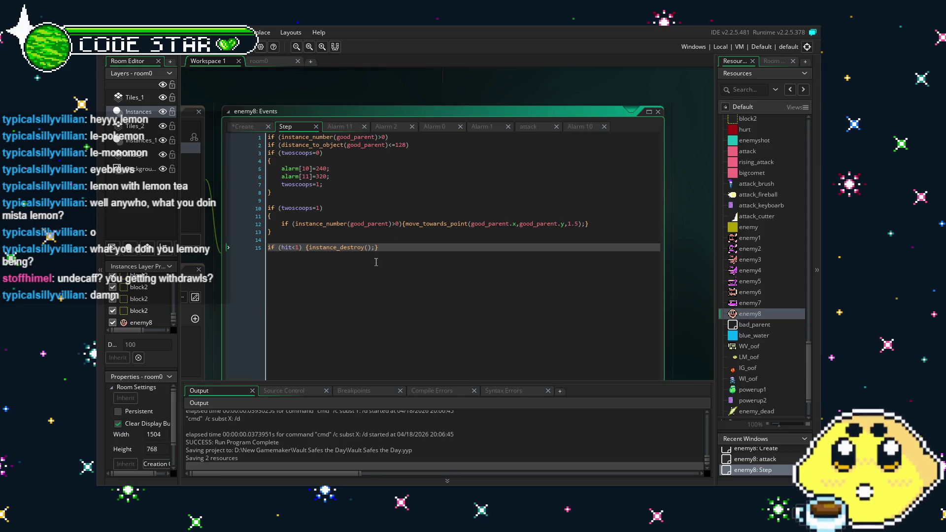
pyautogui.moveTo(378, 257); pyautogui.dragTo(445, 277)
pyautogui.doubleClick(196, 142)
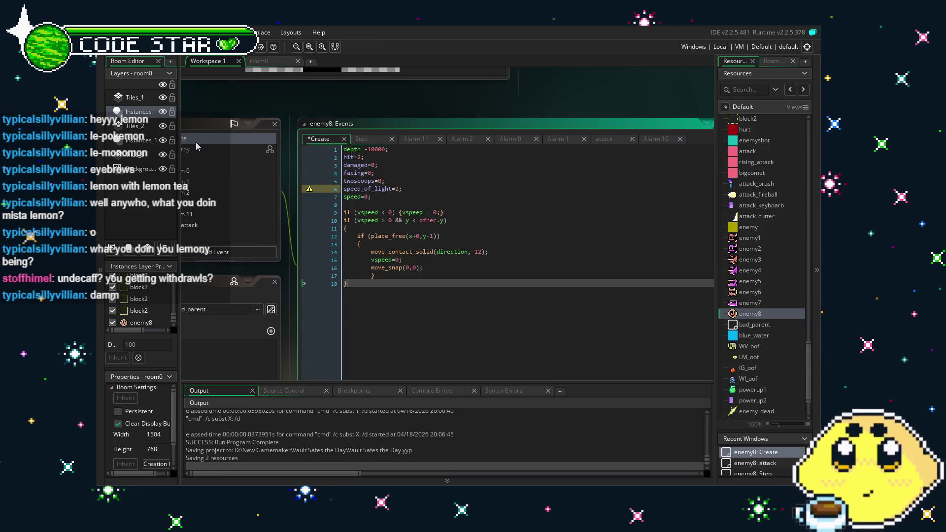
pyautogui.click(395, 187)
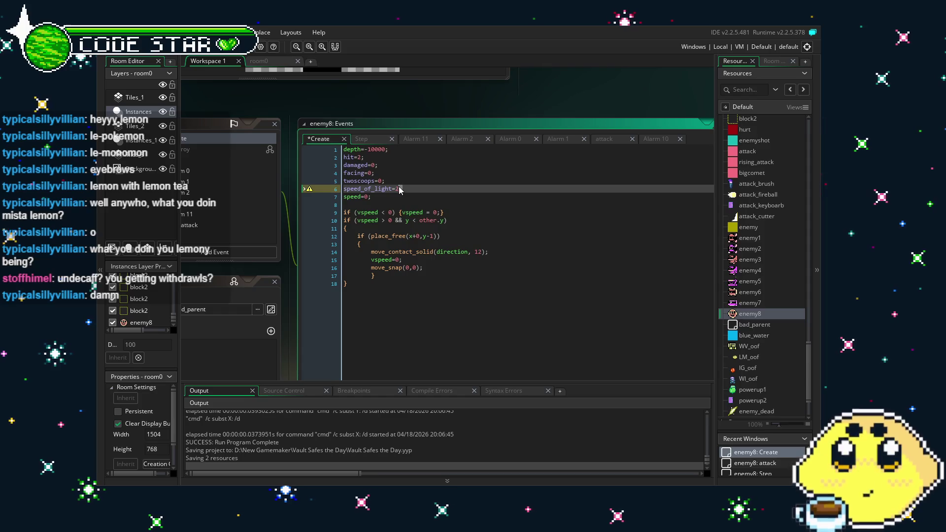
pyautogui.press('BackSpace')
pyautogui.write('1.5')
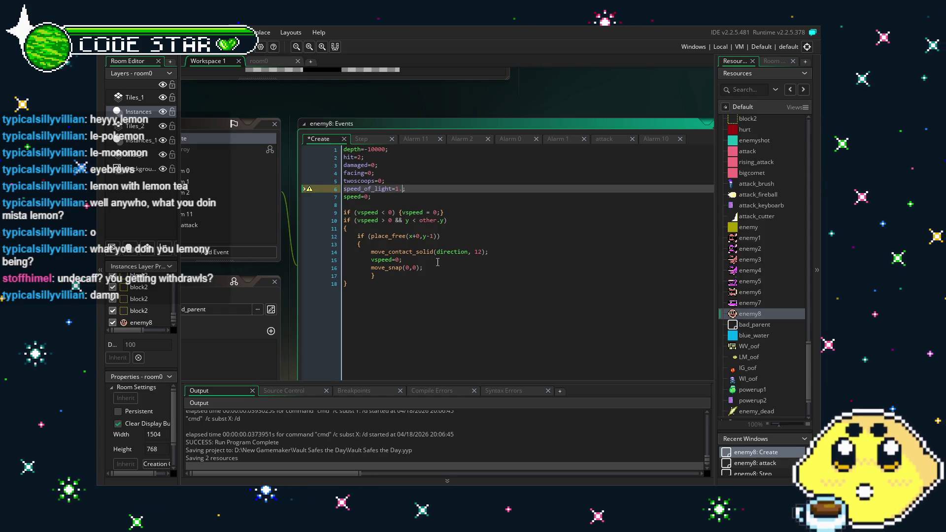
# Step: Delete the stray closing brace in the Create code and return to the Step event
pyautogui.click(387, 345)
pyautogui.moveTo(387, 345); pyautogui.dragTo(457, 340)
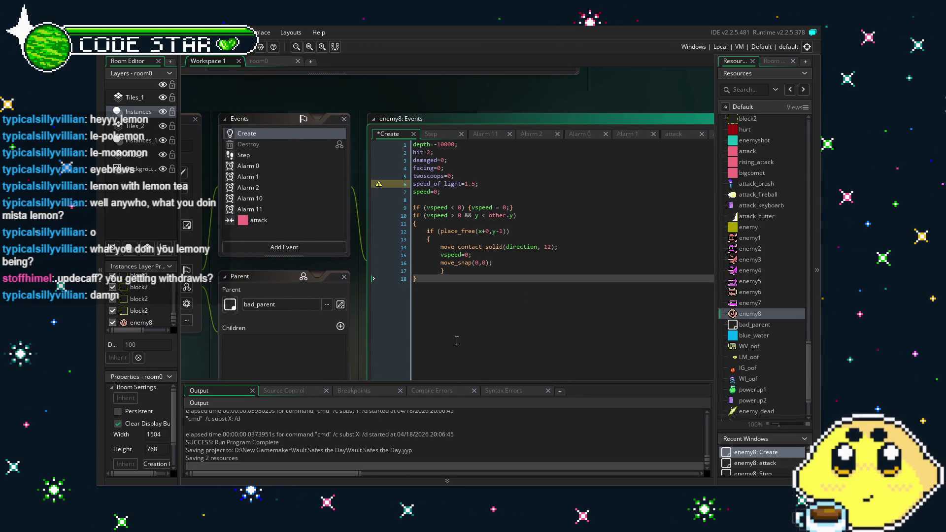
pyautogui.click(263, 156)
pyautogui.click(246, 134)
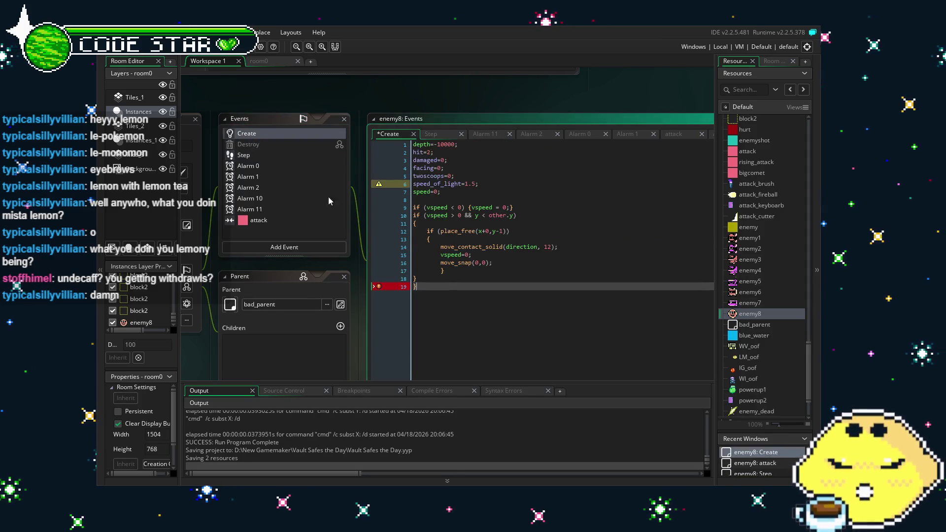
pyautogui.press('BackSpace')
pyautogui.press('BackSpace')
pyautogui.press('Up')
pyautogui.press('Up')
pyautogui.press('Up')
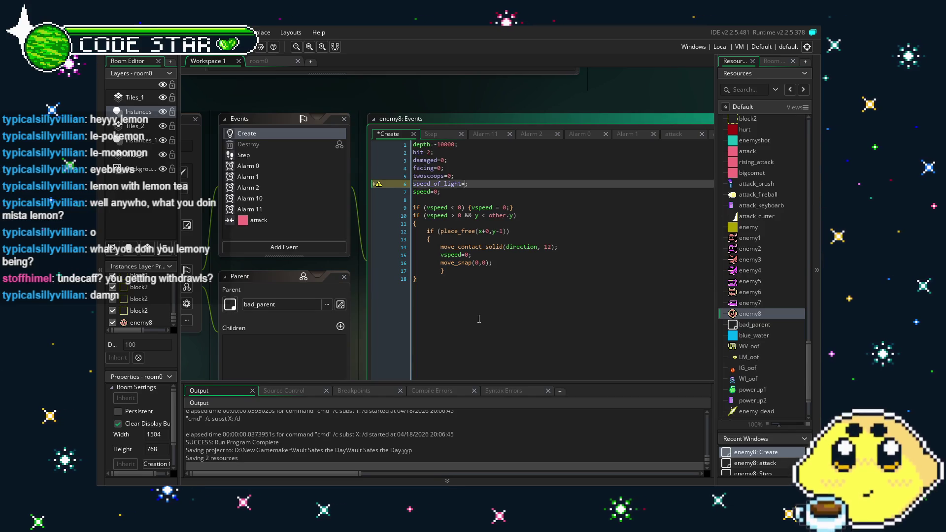
pyautogui.write('1.5;')
pyautogui.click(479, 319)
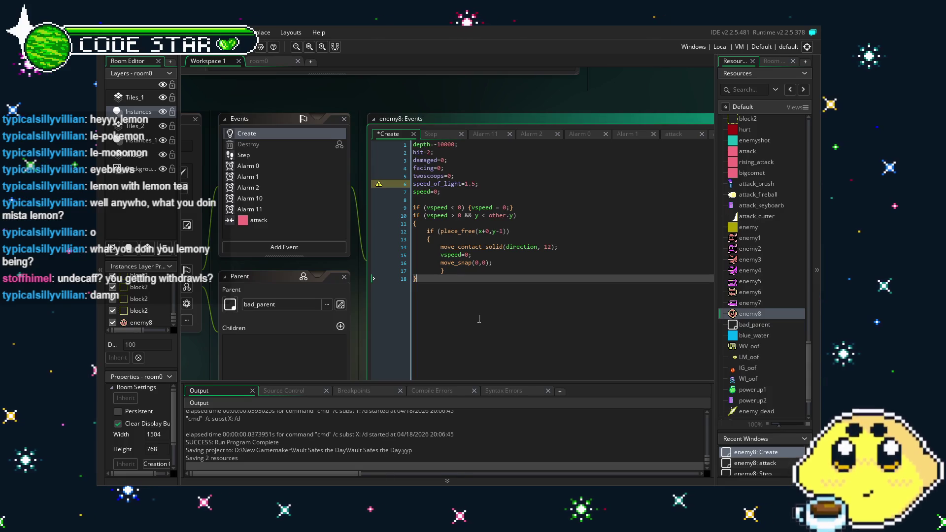
pyautogui.click(269, 158)
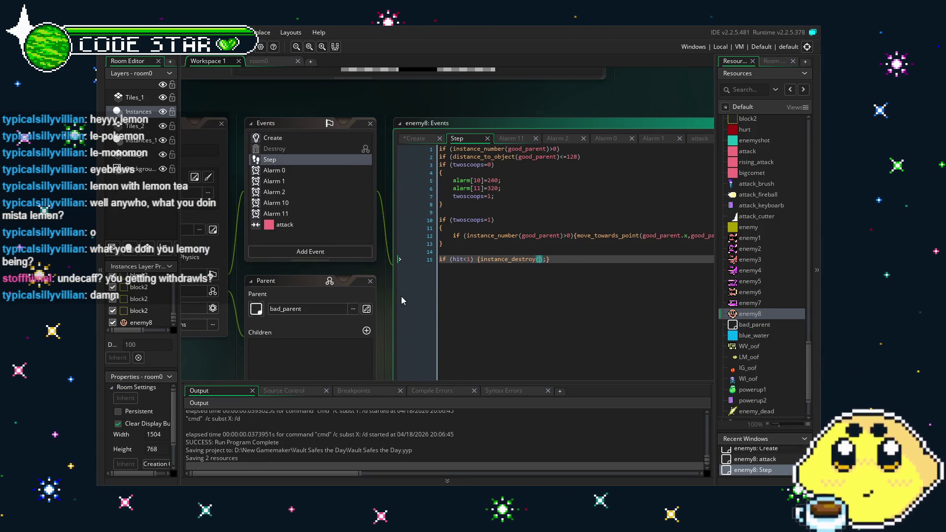
pyautogui.click(326, 208)
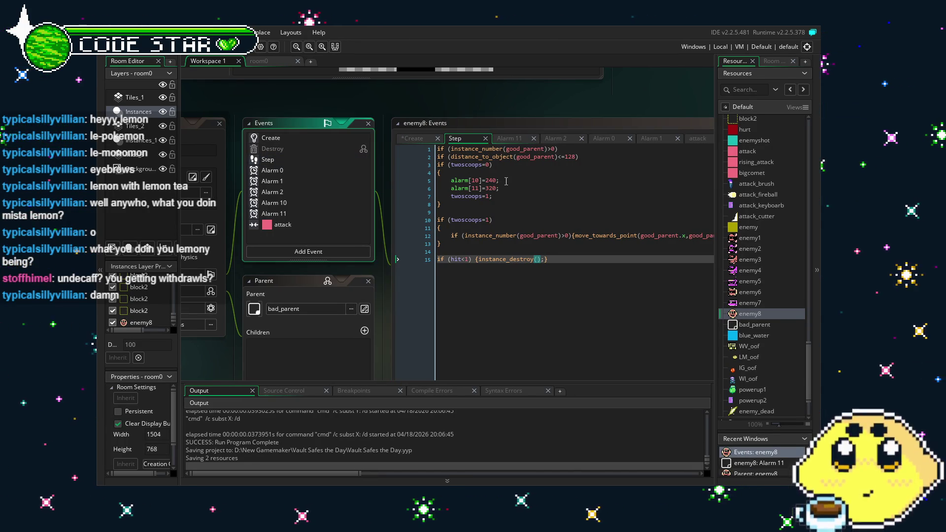
pyautogui.click(303, 161)
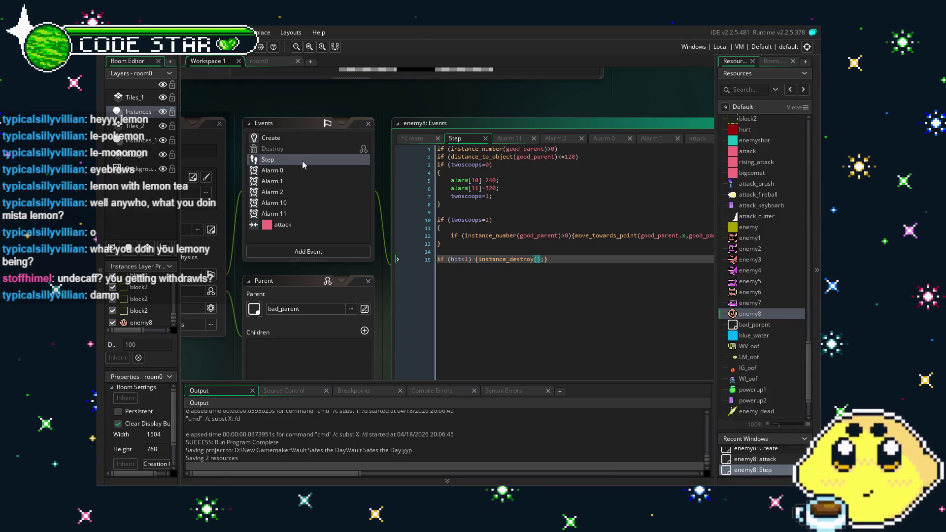
pyautogui.press('End')
pyautogui.hscroll(2, 302, 230)
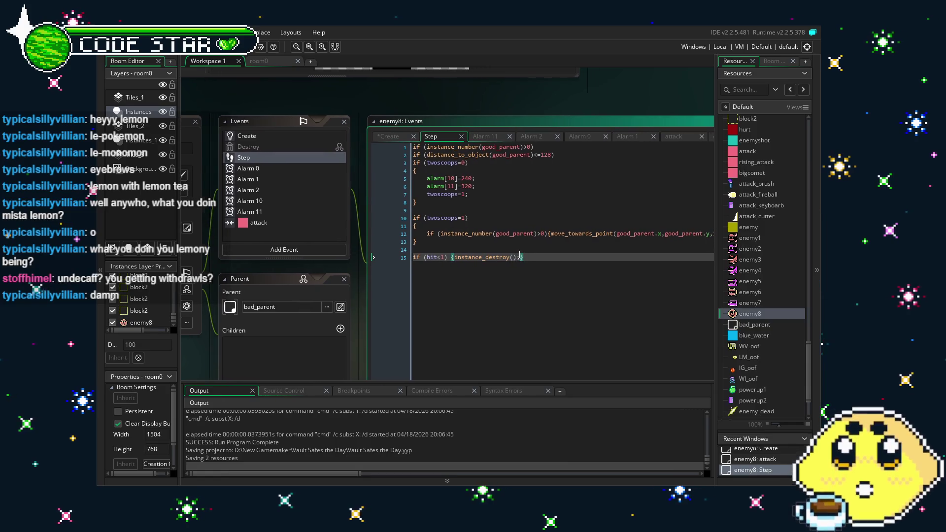
# Step: Add speed_of_light=1 after Alarm 10's sprite change, save, then open Alarm 11
pyautogui.click(287, 204)
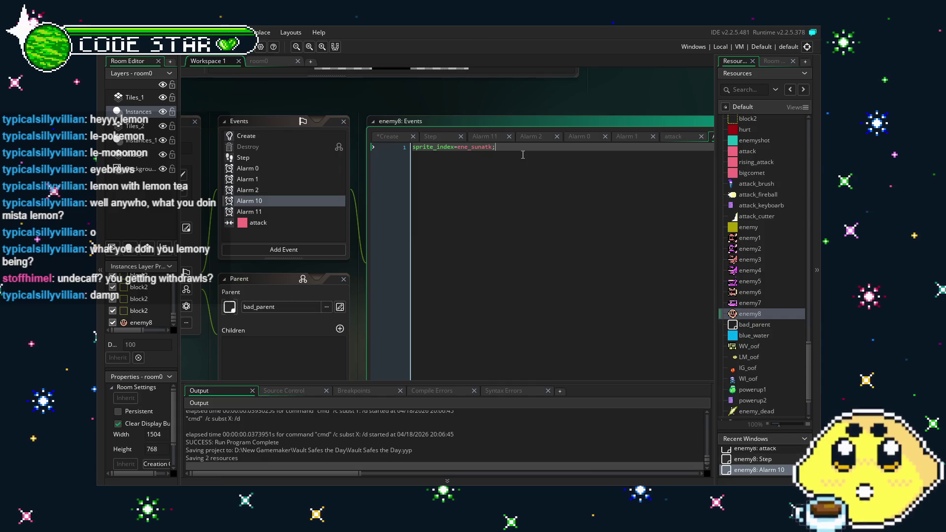
pyautogui.press('Return')
pyautogui.write('speed_of_light=1;')
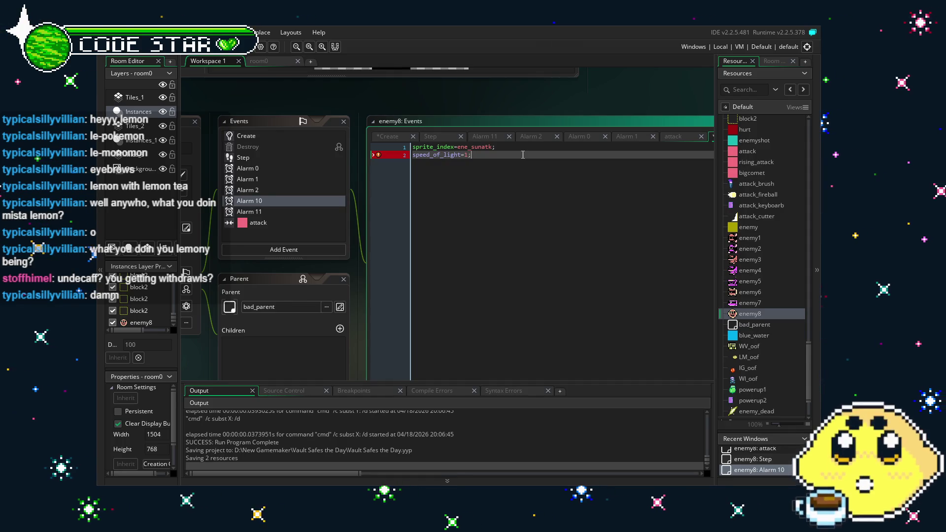
pyautogui.hotkey('ctrl', 's')
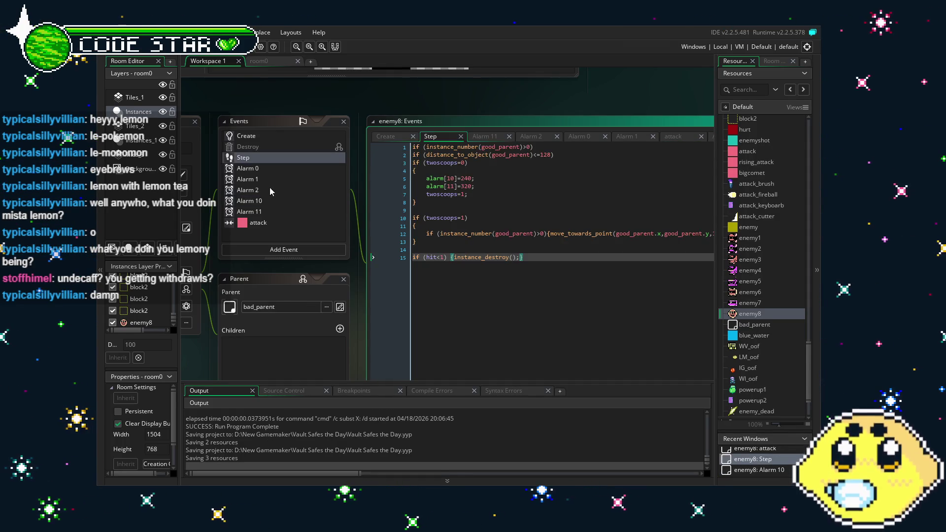
pyautogui.click(283, 209)
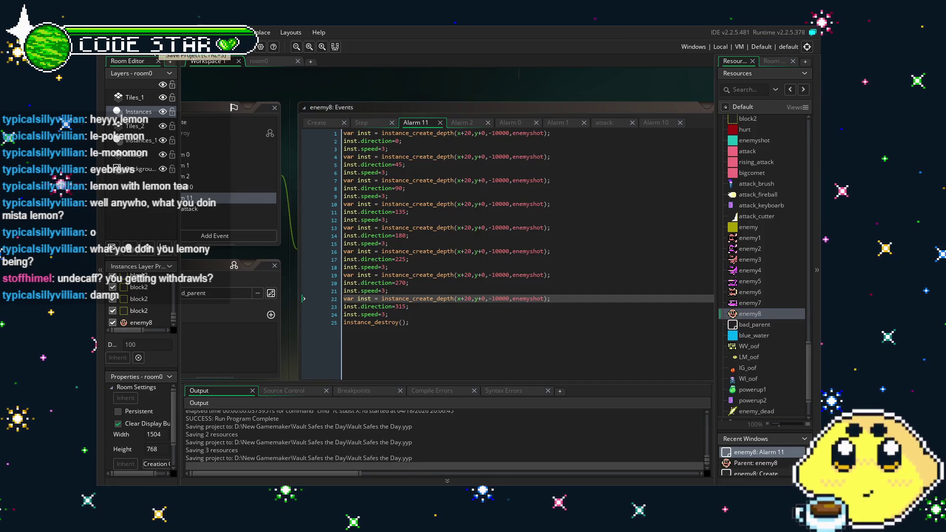
# Step: Change the first bullets' inst.speed from 3 to 4 in Alarm 11
pyautogui.doubleClick(386, 149)
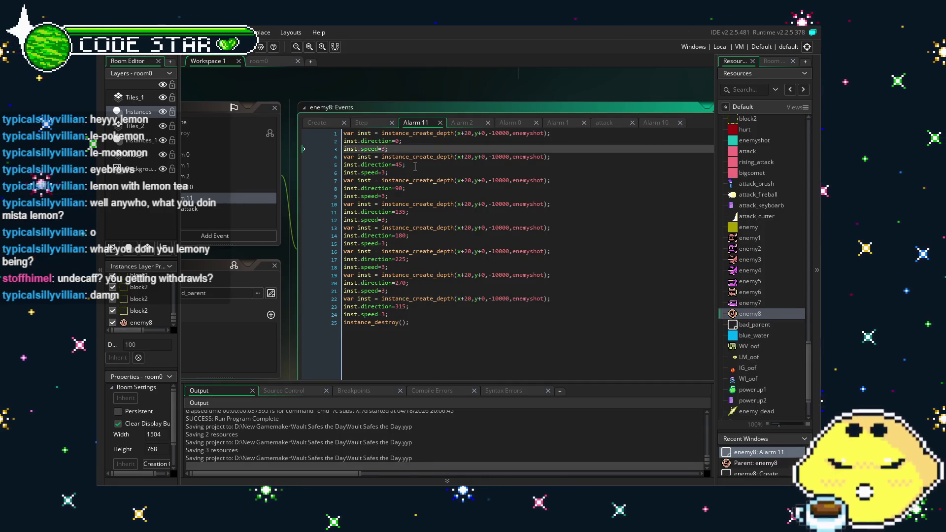
pyautogui.press('Down')
pyautogui.press('Down')
pyautogui.press('Down')
pyautogui.press('BackSpace')
pyautogui.write('4')
pyautogui.press('Down')
pyautogui.press('Down')
pyautogui.press('Down')
pyautogui.press('BackSpace')
pyautogui.write('4')
pyautogui.press('Down')
pyautogui.press('Down')
pyautogui.press('Down')
pyautogui.press('BackSpace')
pyautogui.write('4')
# Step: Set the remaining bullets' speed to 4, save, and run the game
pyautogui.press('Down')
pyautogui.press('Down')
pyautogui.press('Down')
pyautogui.press('BackSpace')
pyautogui.write('4')
pyautogui.press('Down')
pyautogui.press('Down')
pyautogui.press('Down')
pyautogui.press('BackSpace')
pyautogui.write('4')
pyautogui.press('Down')
pyautogui.press('Down')
pyautogui.press('Down')
pyautogui.press('BackSpace')
pyautogui.hotkey('ctrl', 's')
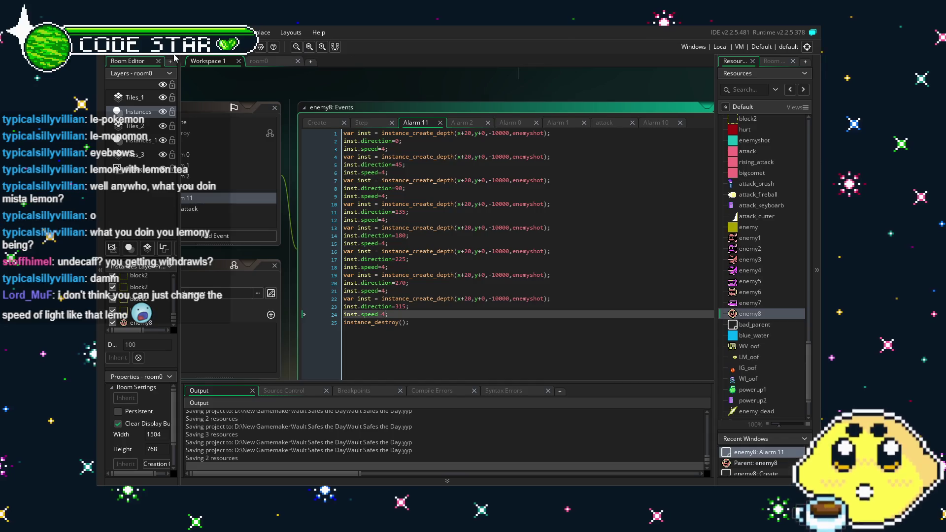
pyautogui.press('F5')
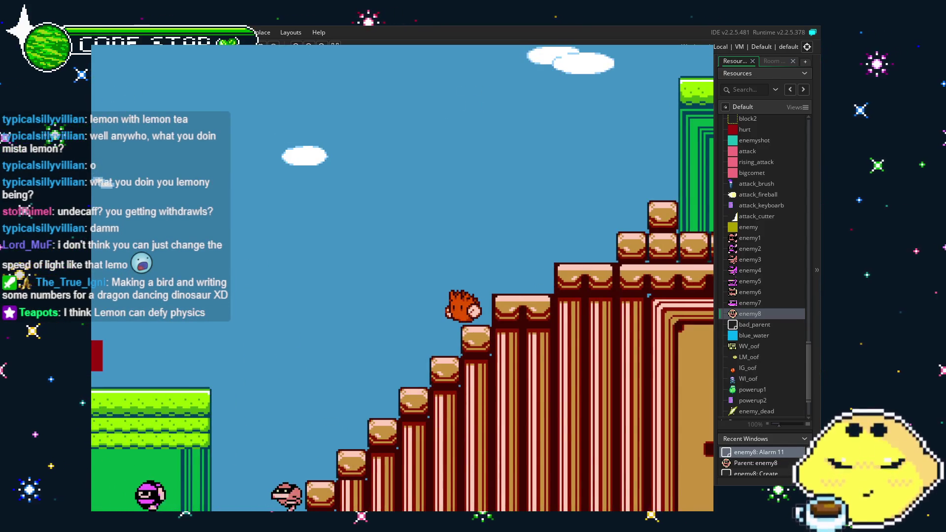
pyautogui.press('Escape')
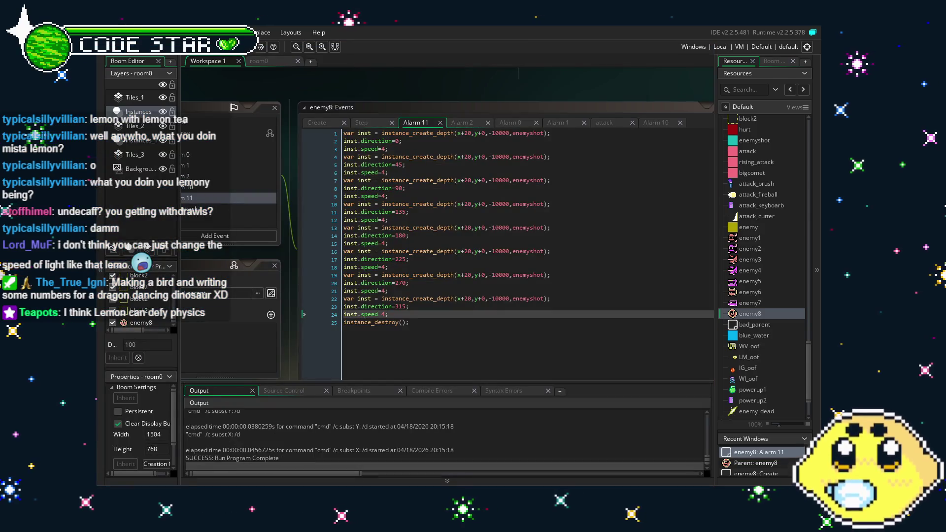
# Step: Change speed_of_light in enemy8's Alarm 10 from 1 to .5, then bring its Step code into view
pyautogui.click(383, 335)
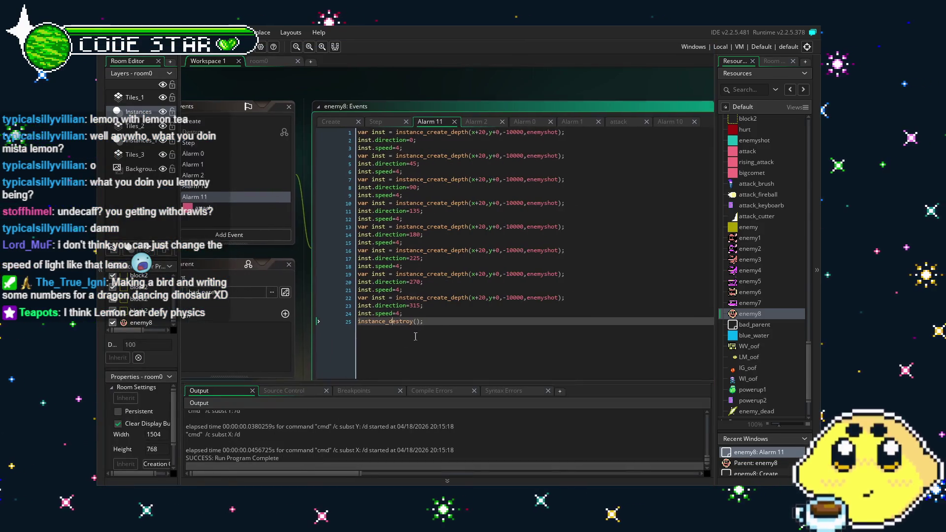
pyautogui.click(249, 183)
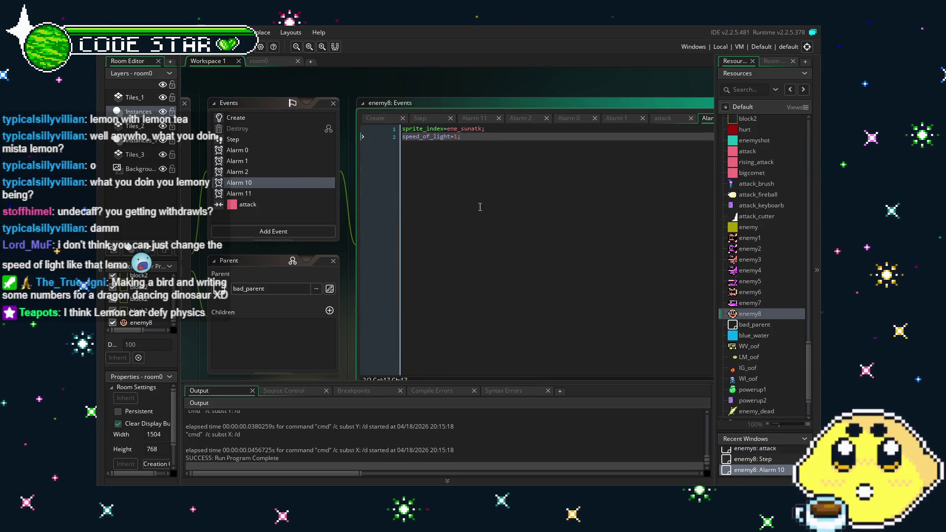
pyautogui.press('Right')
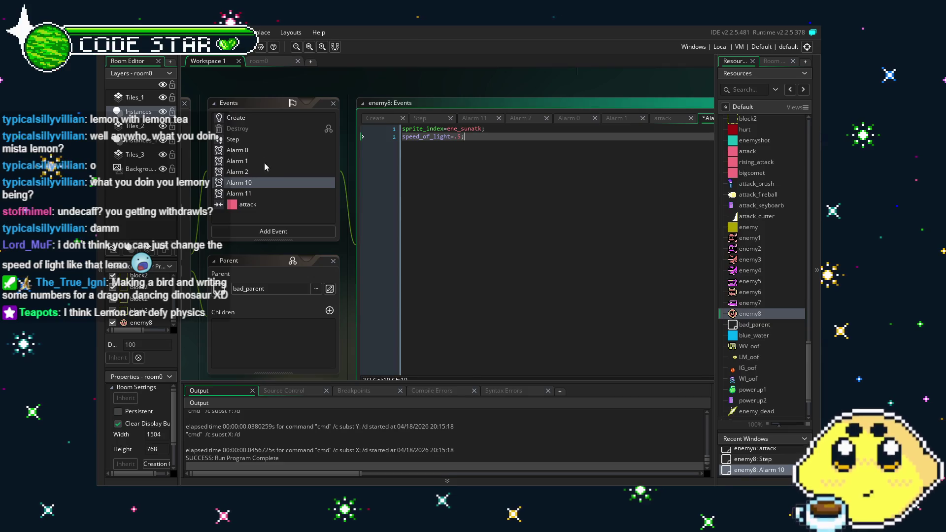
pyautogui.click(238, 140)
pyautogui.moveTo(533, 280)
pyautogui.mouseDown()
pyautogui.moveTo(419, 289)
pyautogui.moveTo(443, 287)
pyautogui.mouseUp()
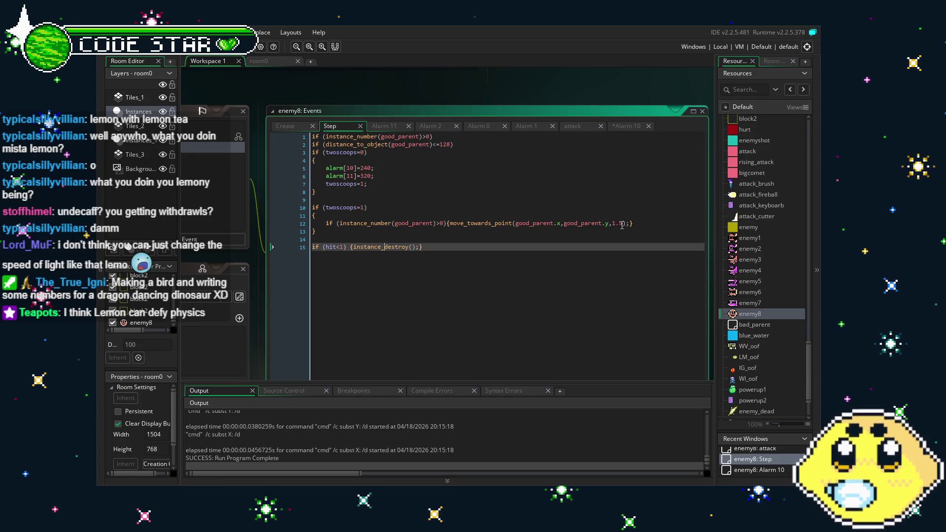
# Step: Replace the 1.5 chase speed in move_towards_point with speed_of_light, save, and run the game
pyautogui.moveTo(622, 225); pyautogui.dragTo(612, 225)
pyautogui.write('speed_of')
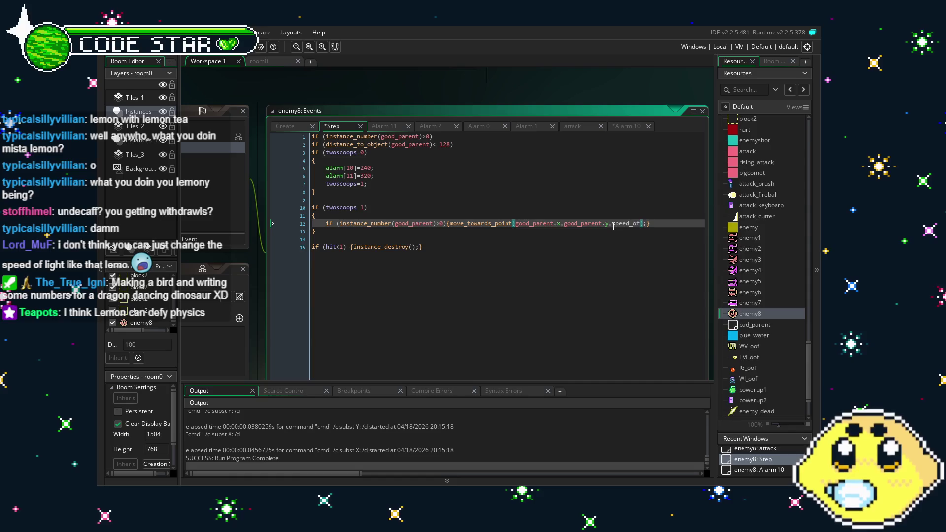
pyautogui.write('_light')
pyautogui.click(512, 331)
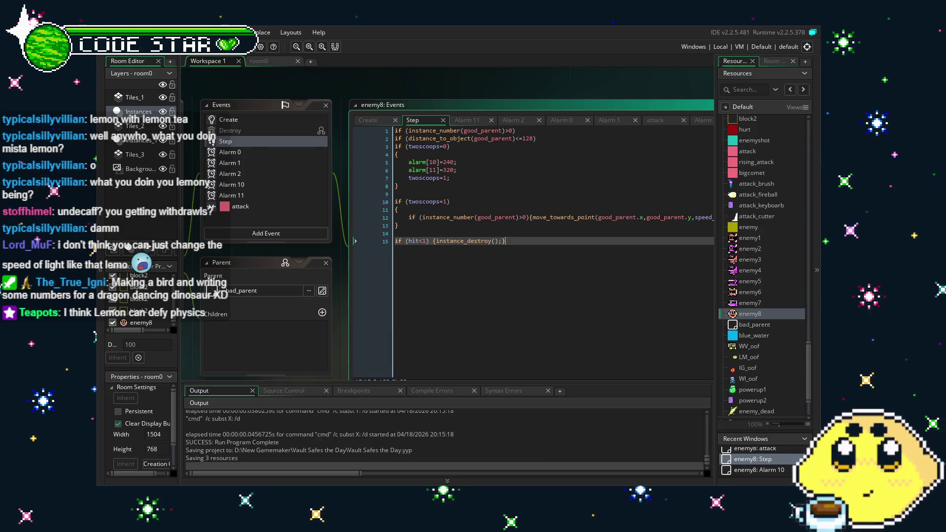
pyautogui.press('F5')
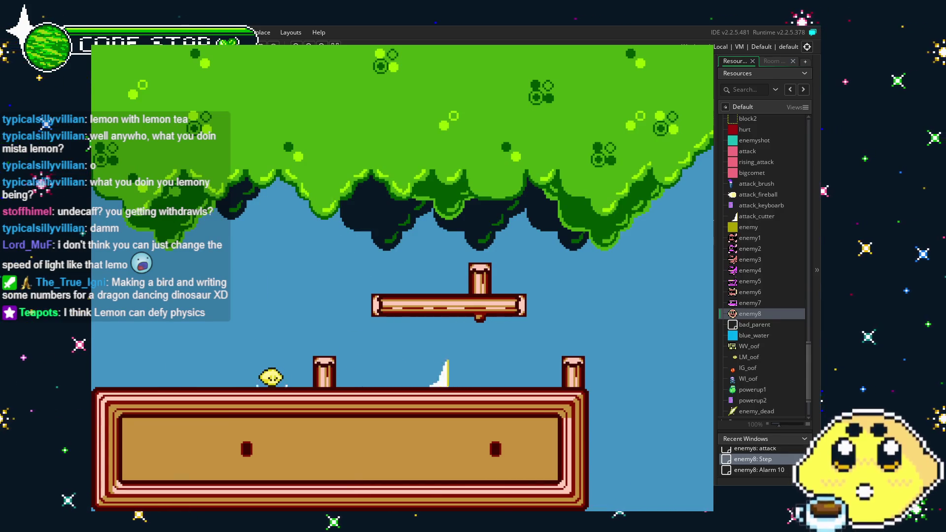
pyautogui.press('Right')
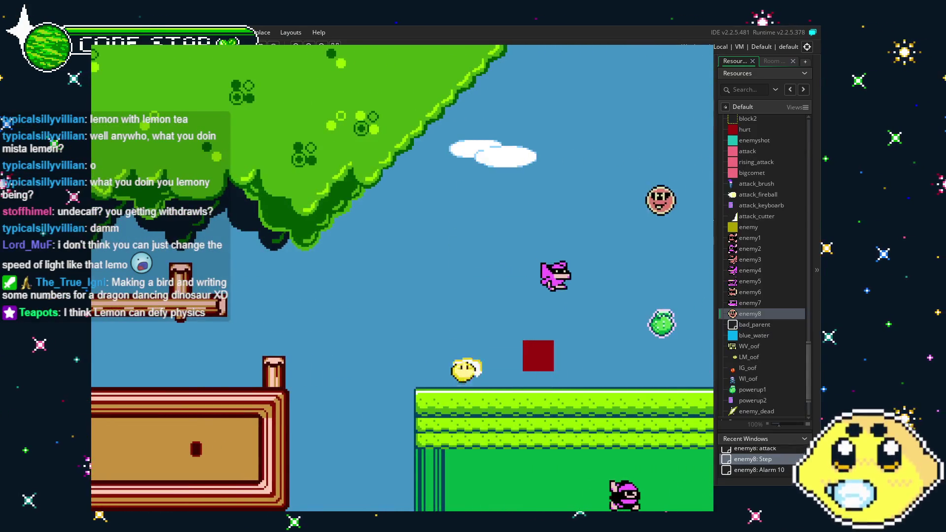
pyautogui.press('Up')
pyautogui.press('Right')
pyautogui.press('Right')
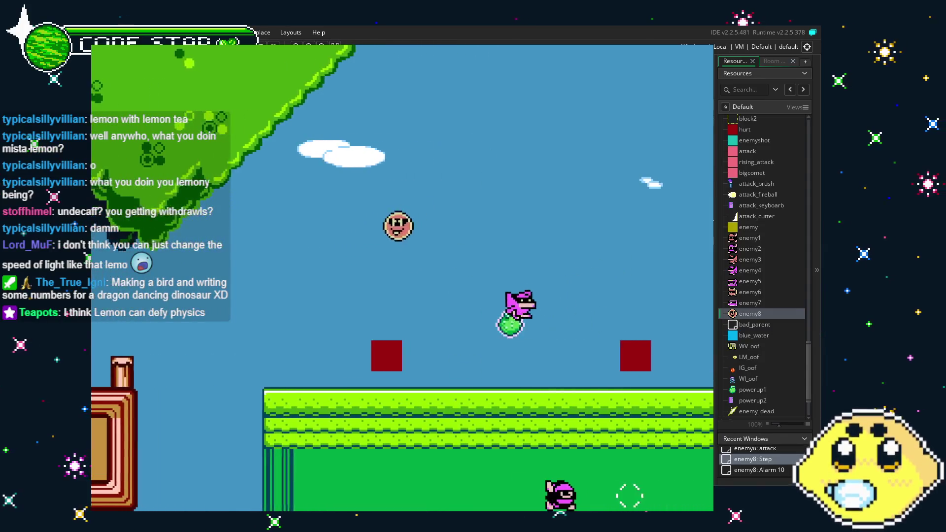
pyautogui.press('Right')
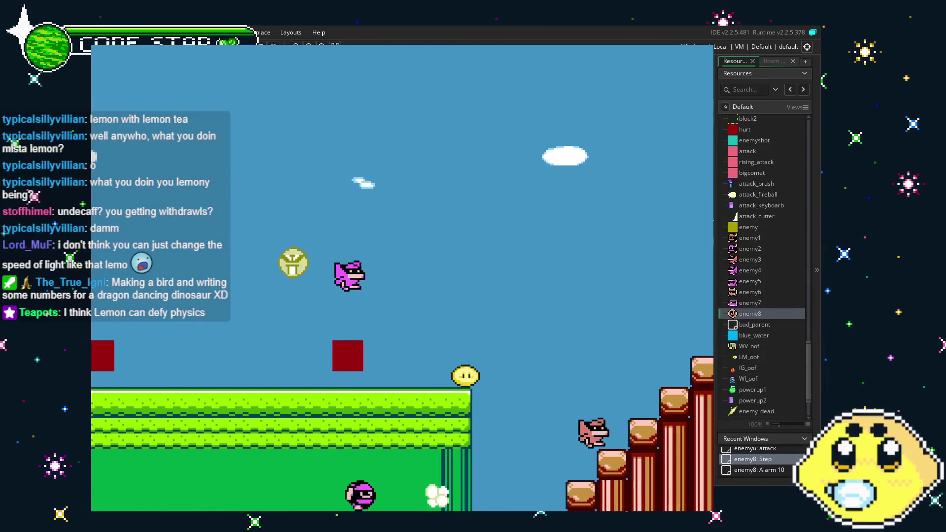
pyautogui.press('Up')
pyautogui.press('Right')
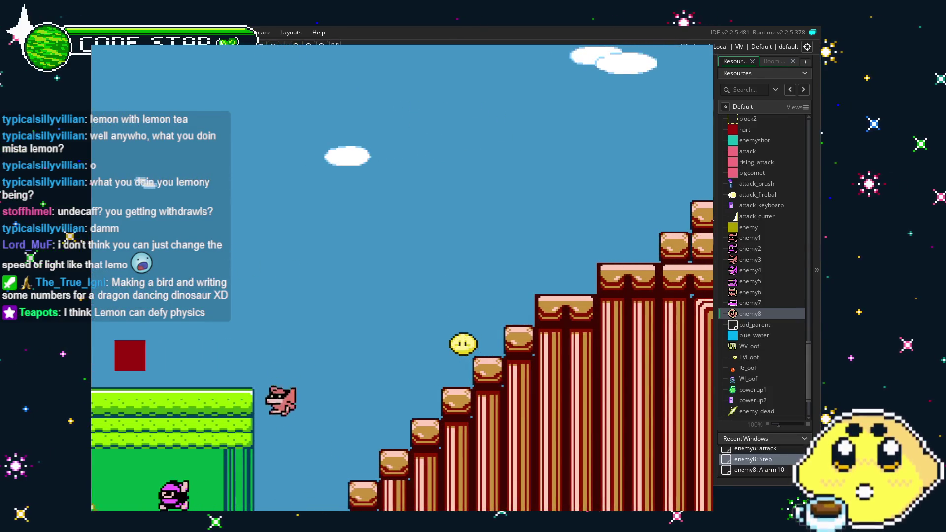
pyautogui.press('Escape')
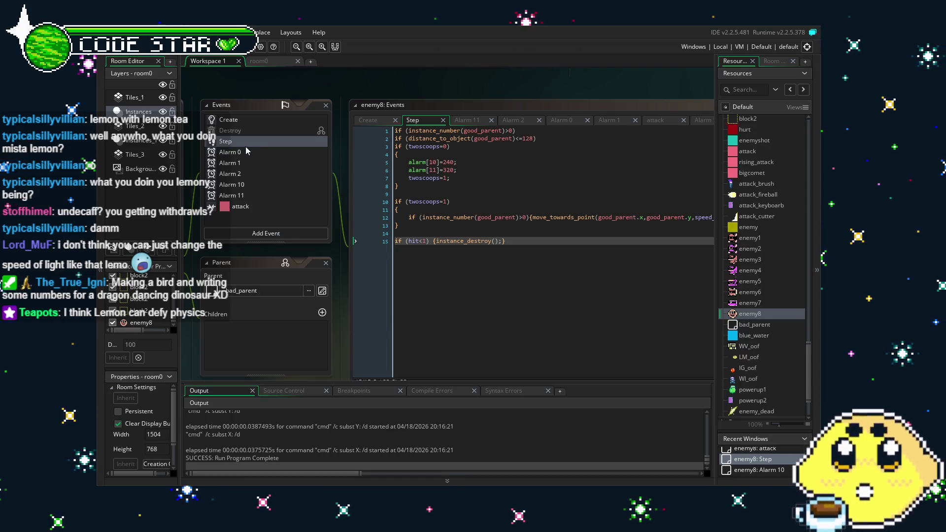
# Step: Reset speed_of_light in enemy8's Alarm 10 to 1 and relaunch the game
pyautogui.doubleClick(239, 185)
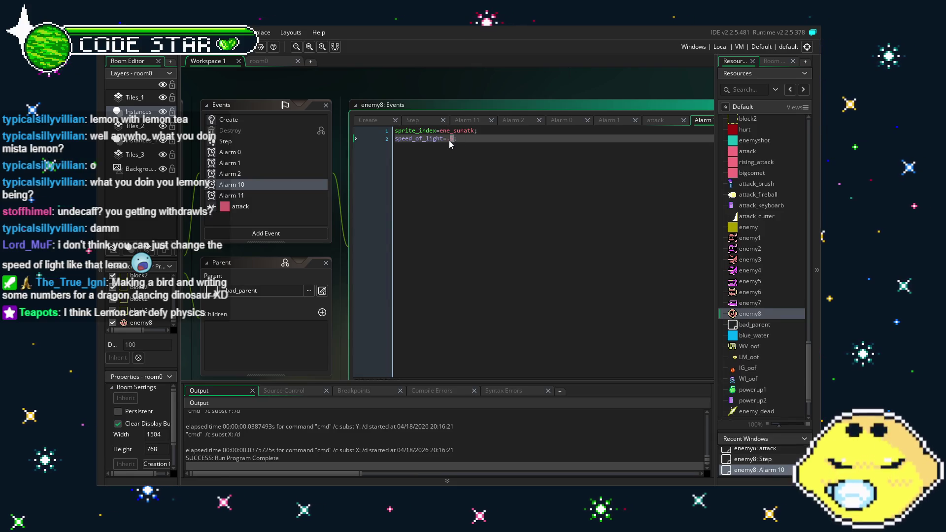
pyautogui.write('1')
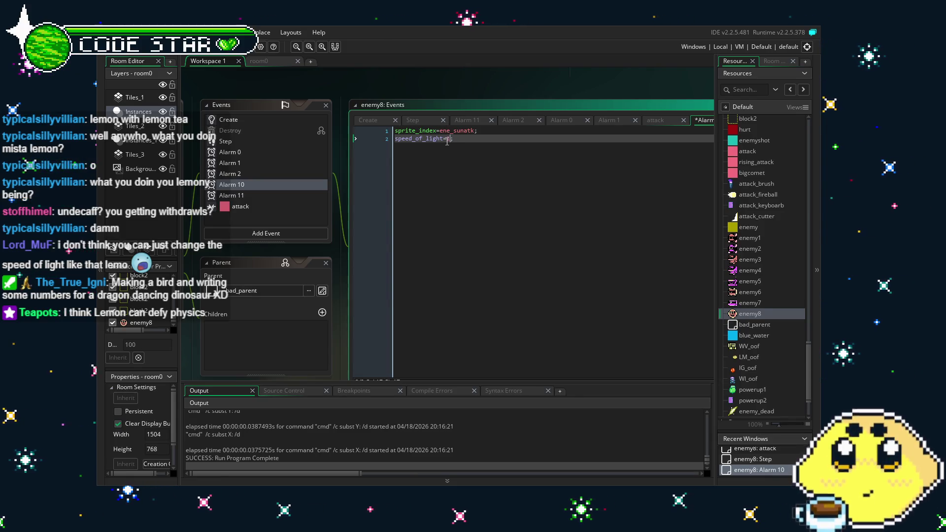
pyautogui.press('F5')
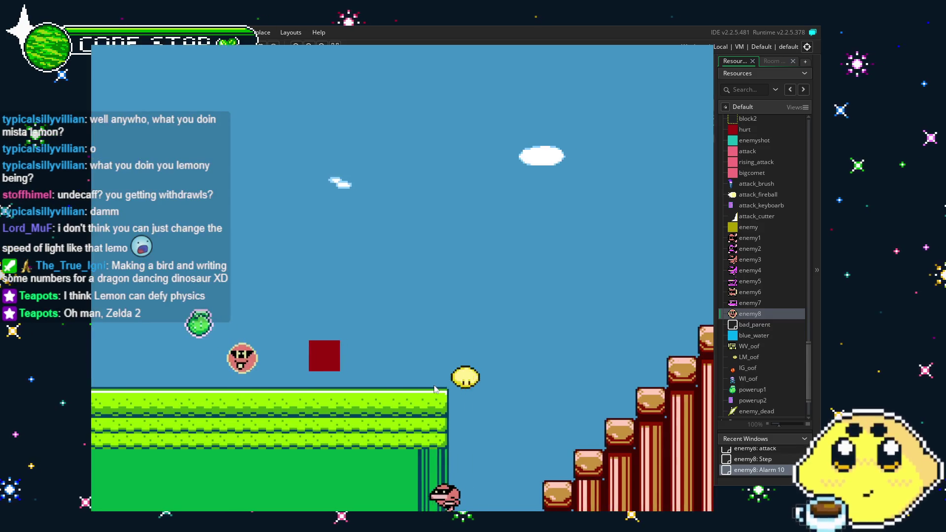
# Step: Play the lemon up the brick stairs and past the green building to the water area, then quit
pyautogui.press('Right')
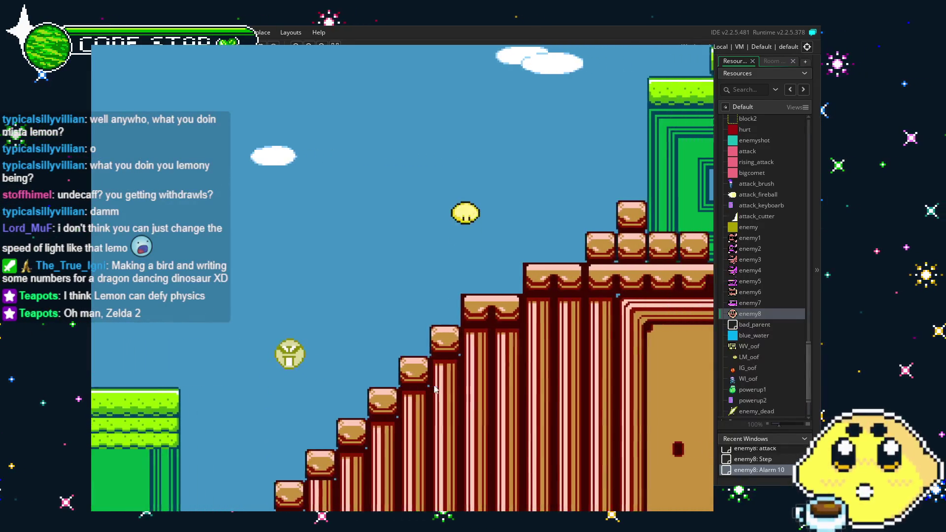
pyautogui.press('Up')
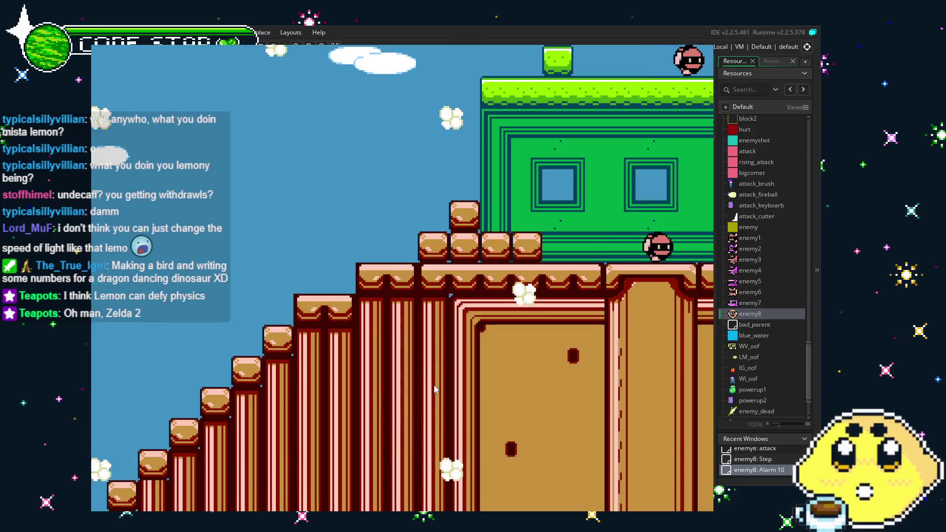
pyautogui.press('Right')
pyautogui.press('Right')
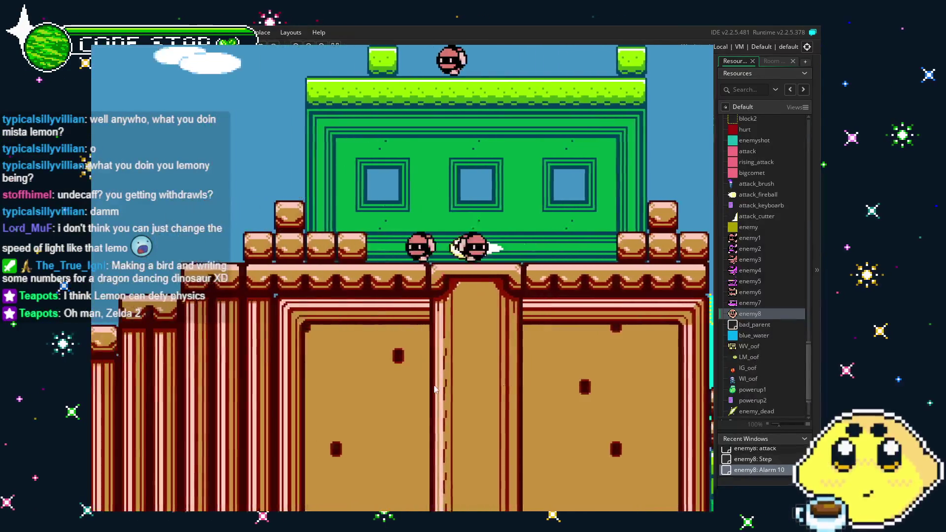
pyautogui.press('Right')
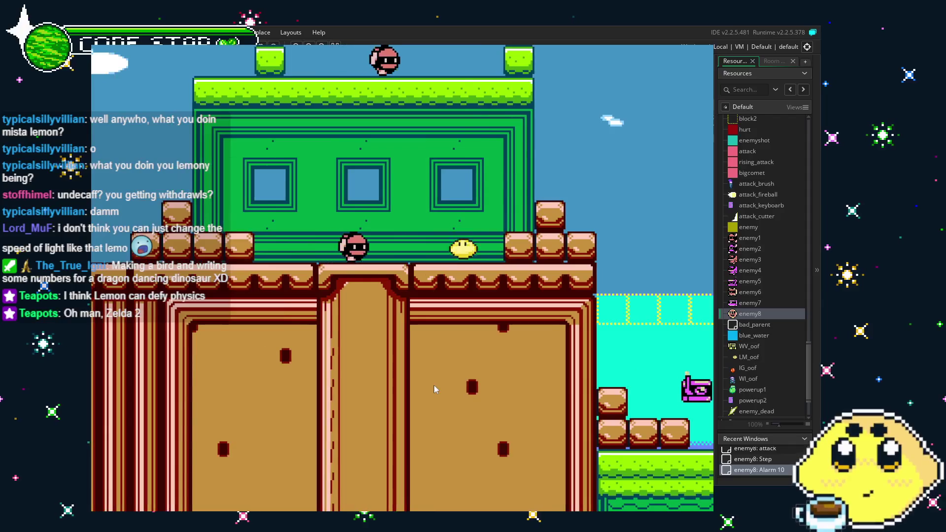
pyautogui.press('Up')
pyautogui.press('Right')
pyautogui.press('Right')
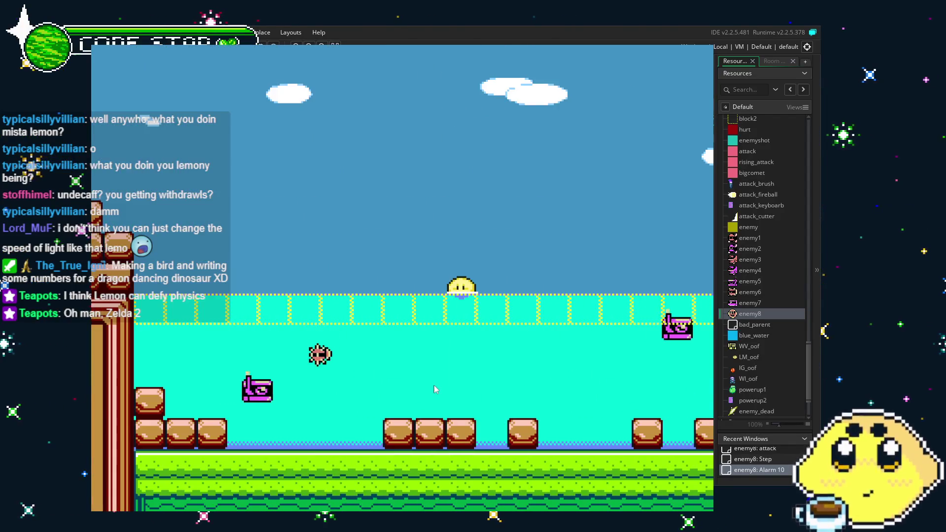
pyautogui.press('Escape')
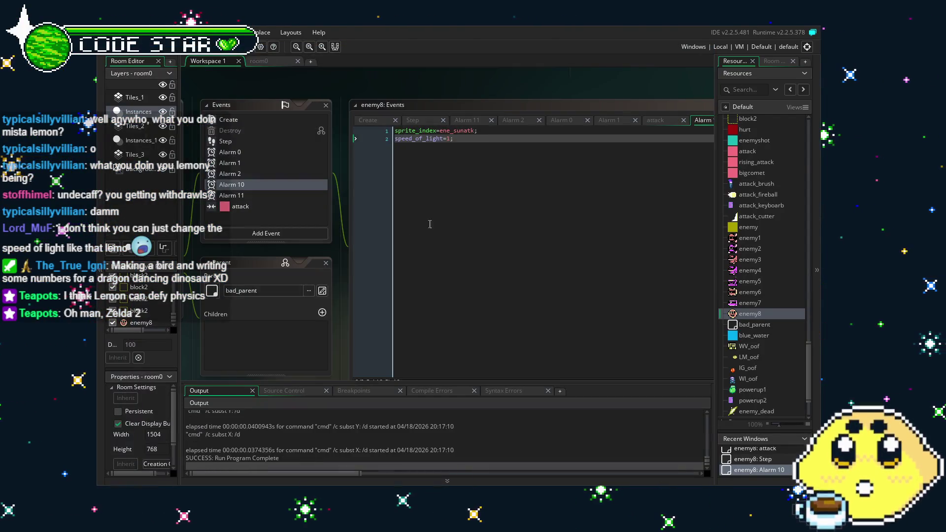
# Step: Save the project, return to the room0 editor, and show the asset list
pyautogui.click(188, 47)
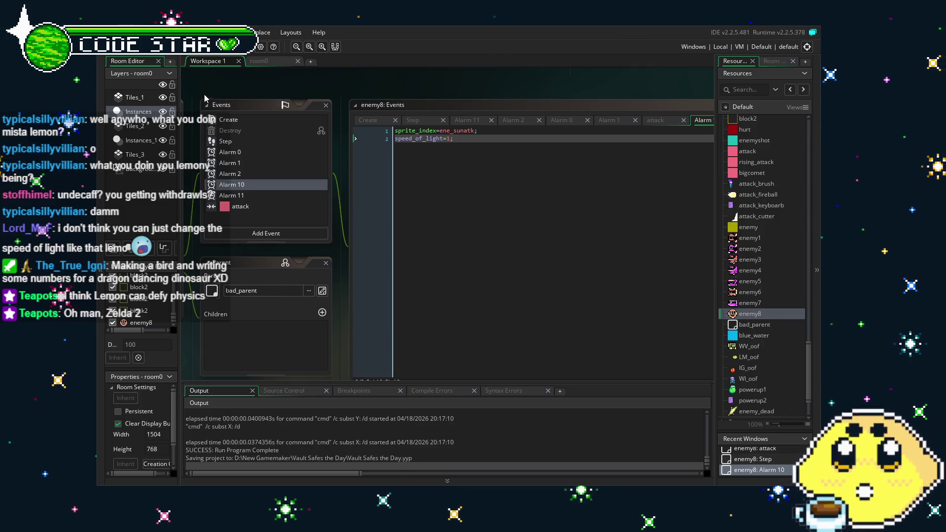
pyautogui.click(263, 61)
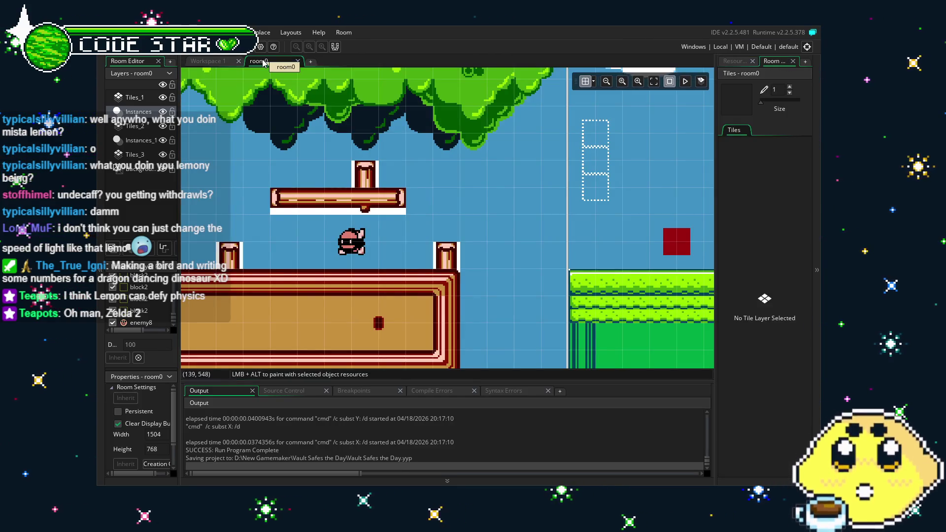
pyautogui.click(735, 62)
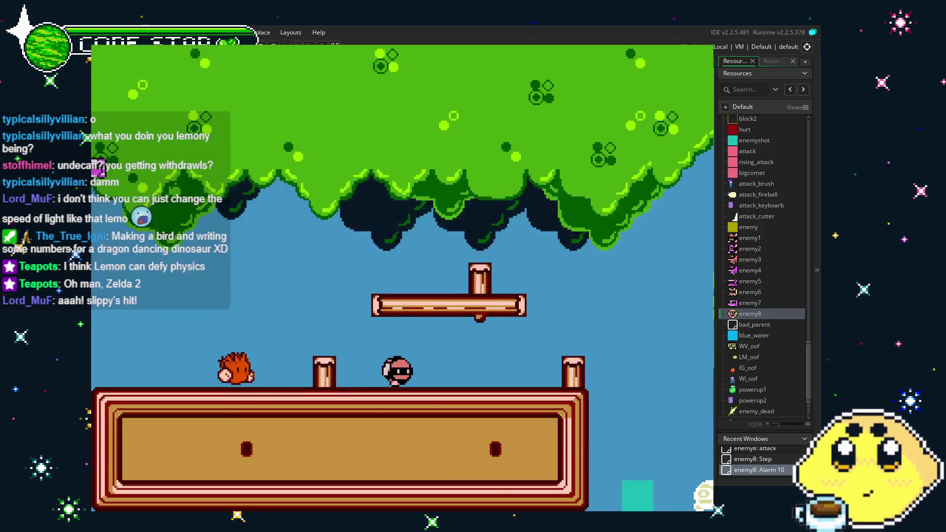
pyautogui.press('Right')
pyautogui.press('space')
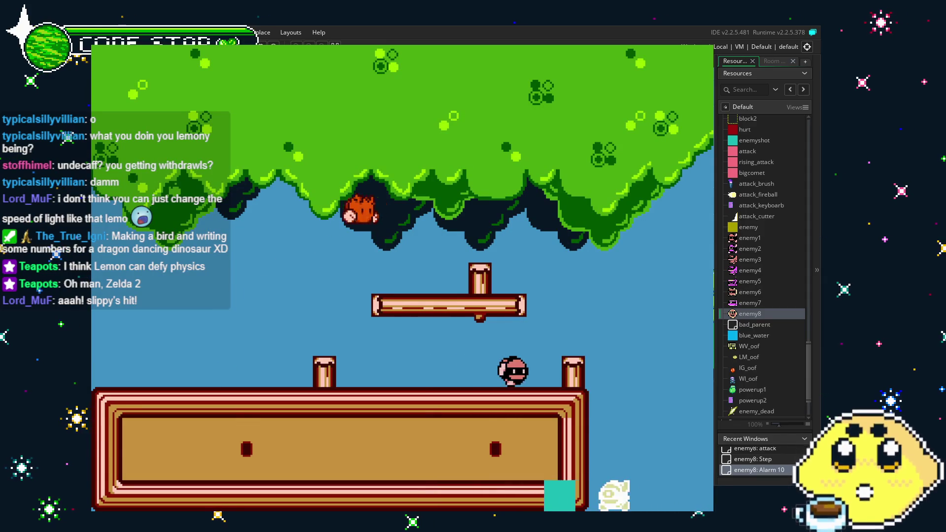
pyautogui.press('Left')
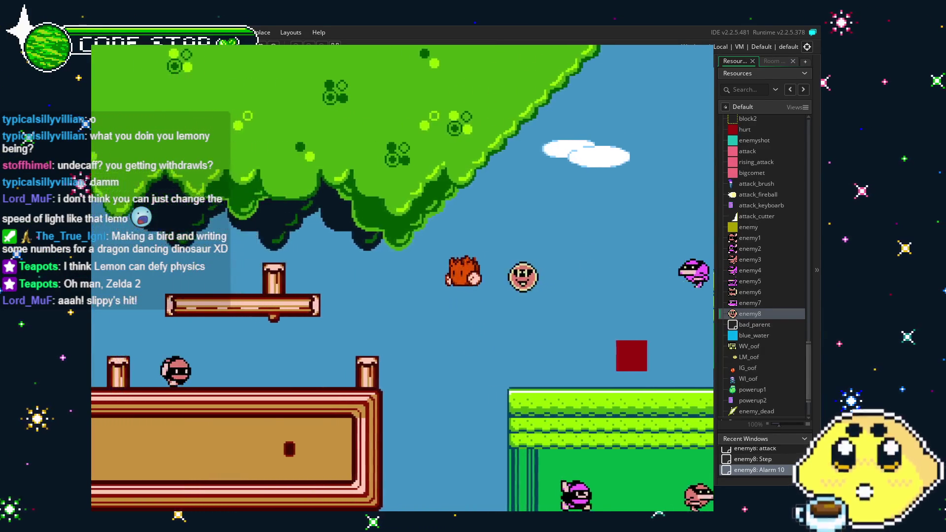
pyautogui.press('Right')
pyautogui.press('space')
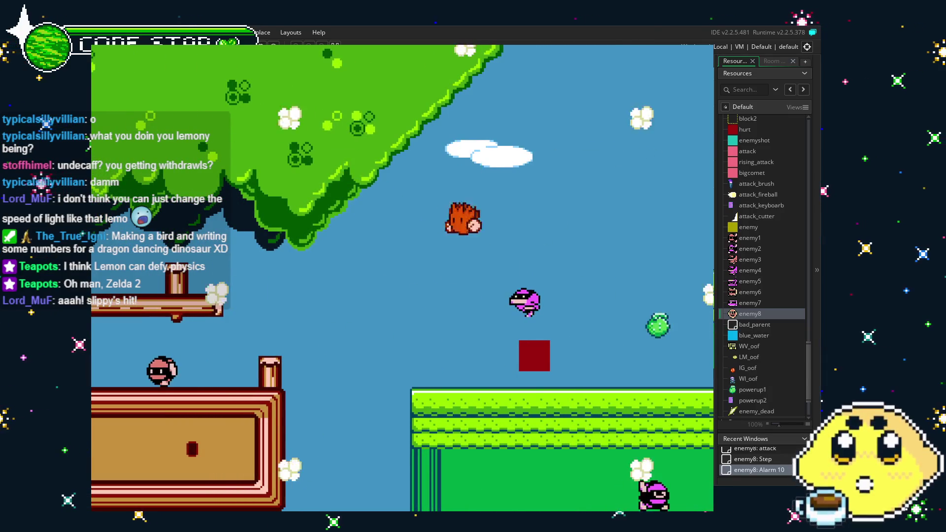
pyautogui.press('Right')
pyautogui.press('space')
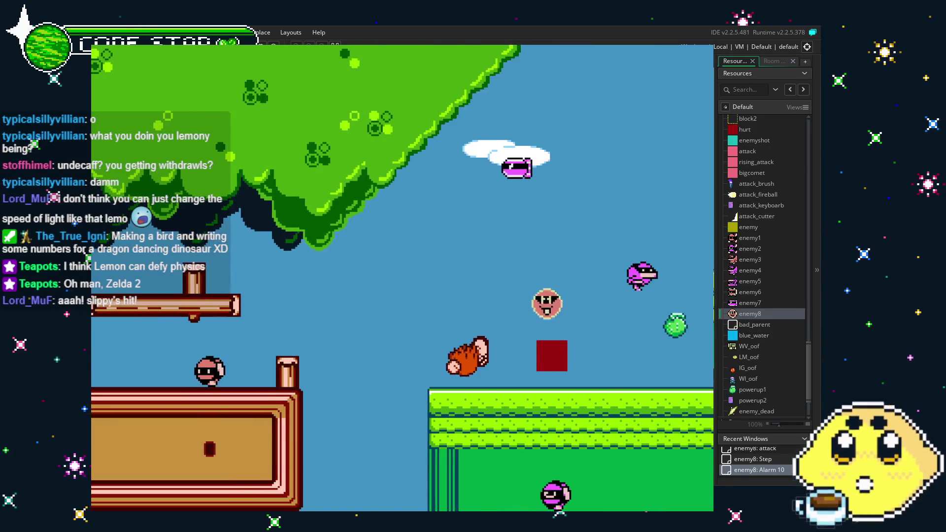
pyautogui.press('x')
pyautogui.press('Left')
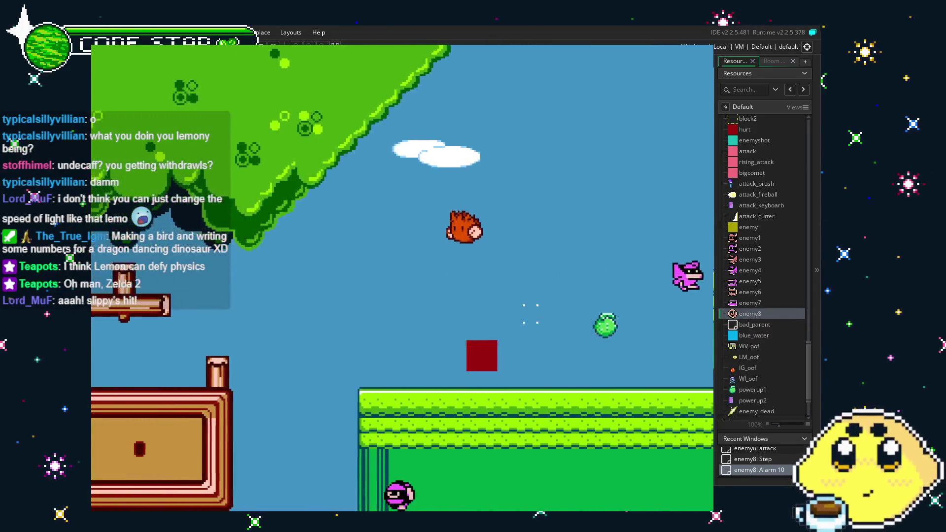
pyautogui.press('Right')
pyautogui.press('Right')
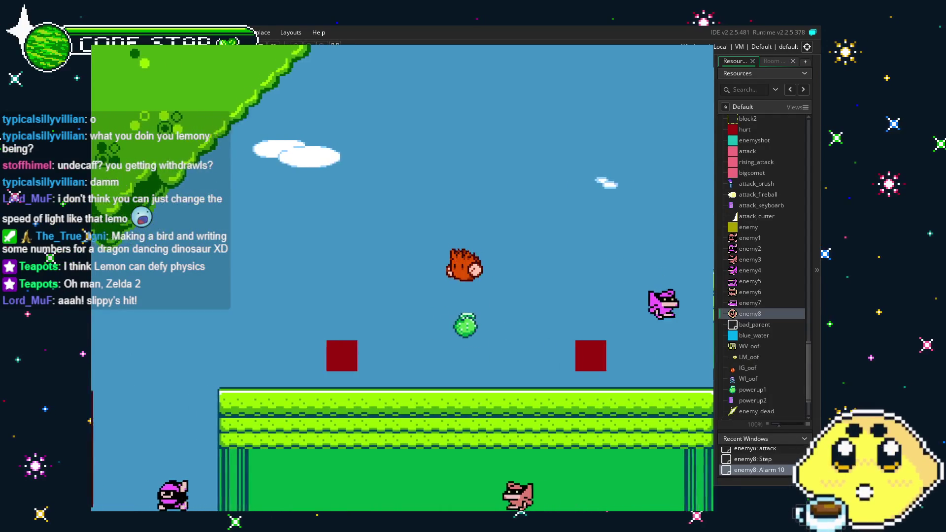
pyautogui.press('Right')
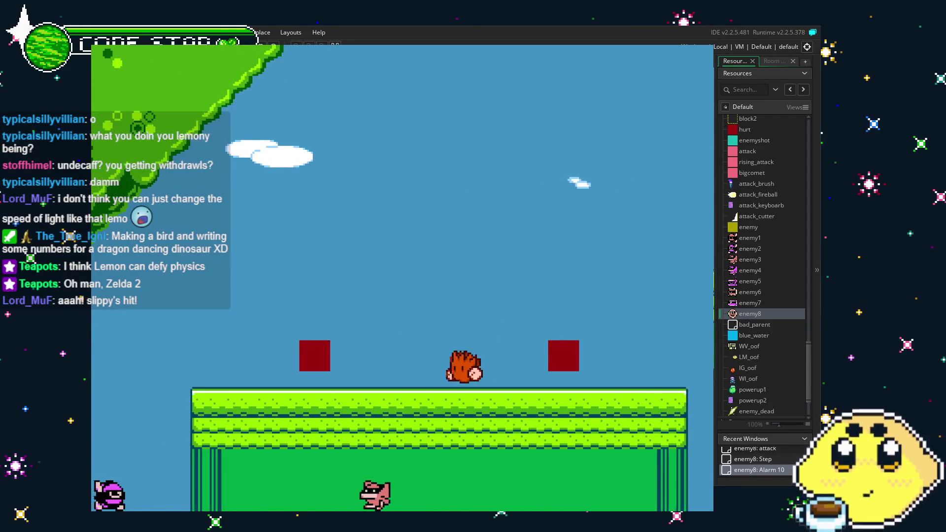
pyautogui.press('Right')
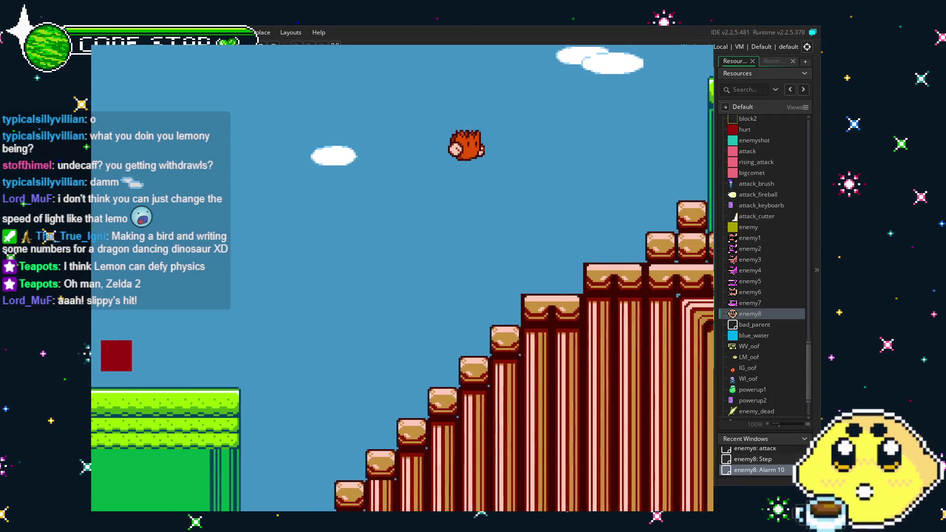
pyautogui.press('Right')
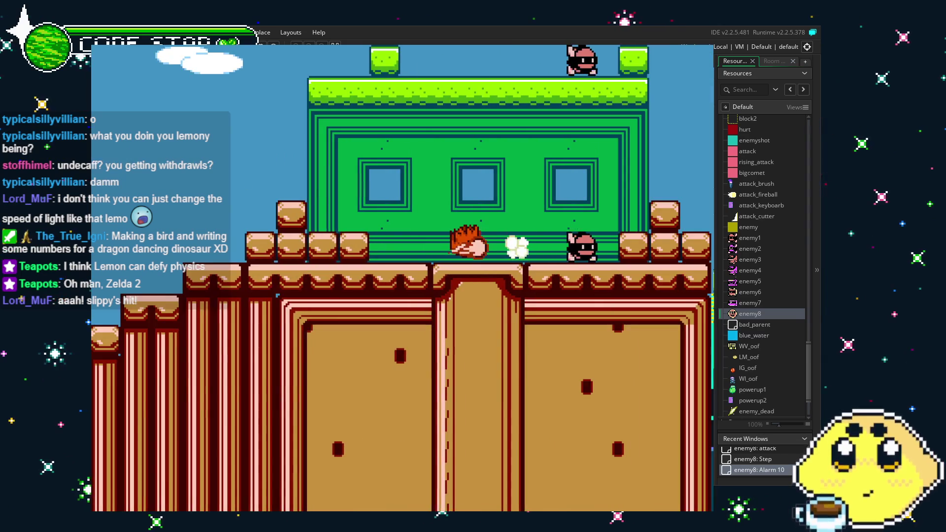
pyautogui.press('Left')
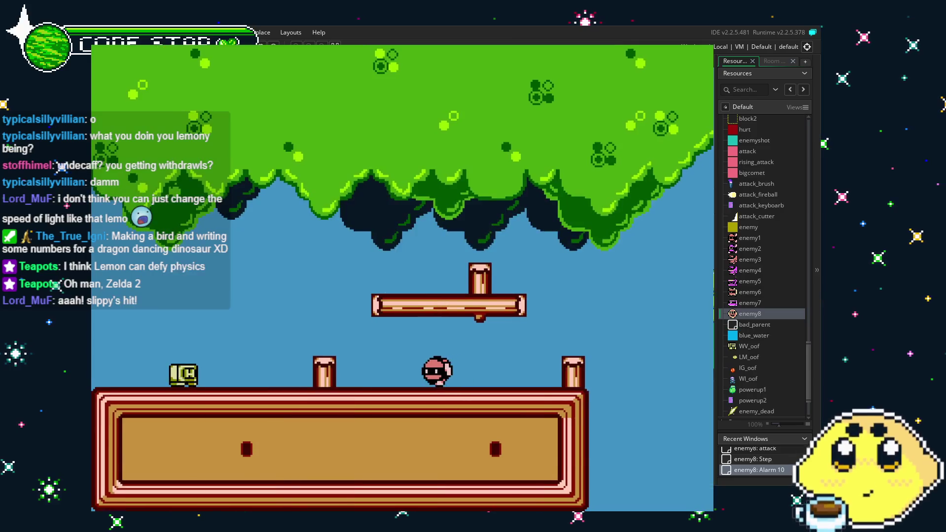
pyautogui.press('Right')
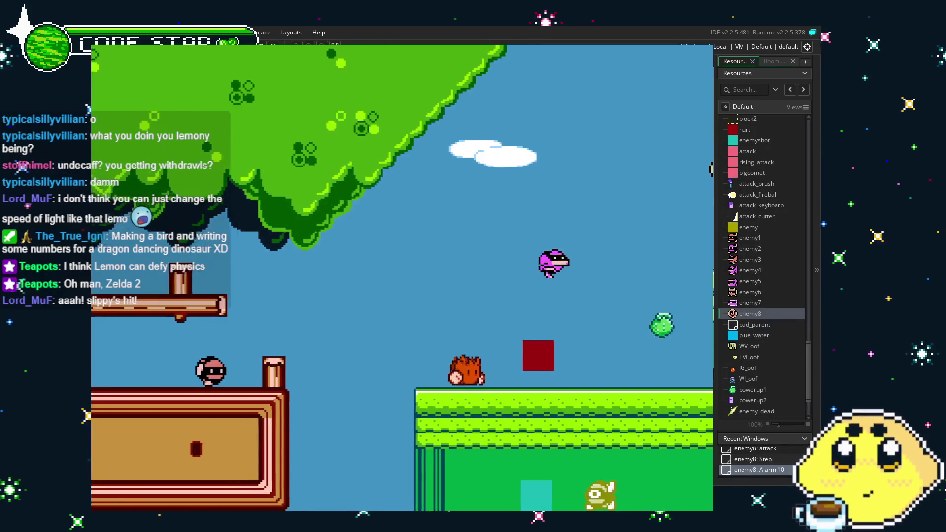
pyautogui.press('Right')
pyautogui.press('space')
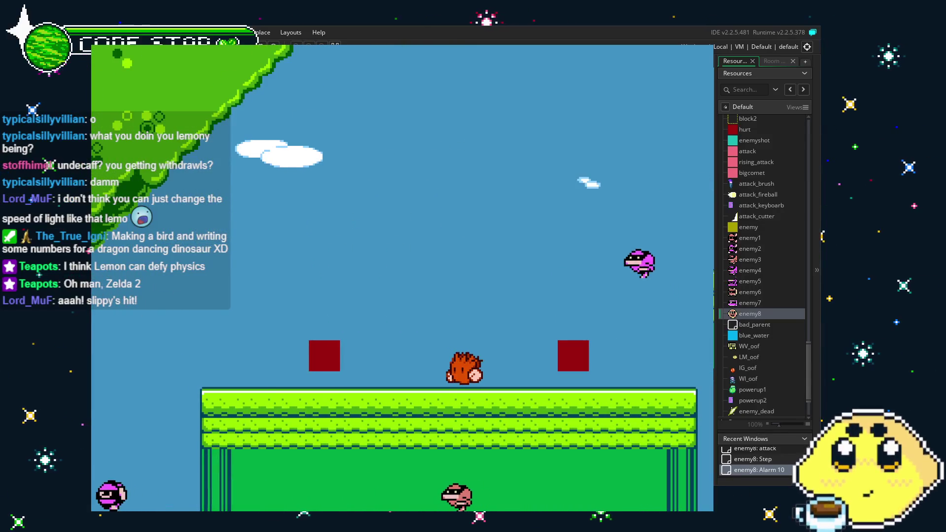
pyautogui.press('Escape')
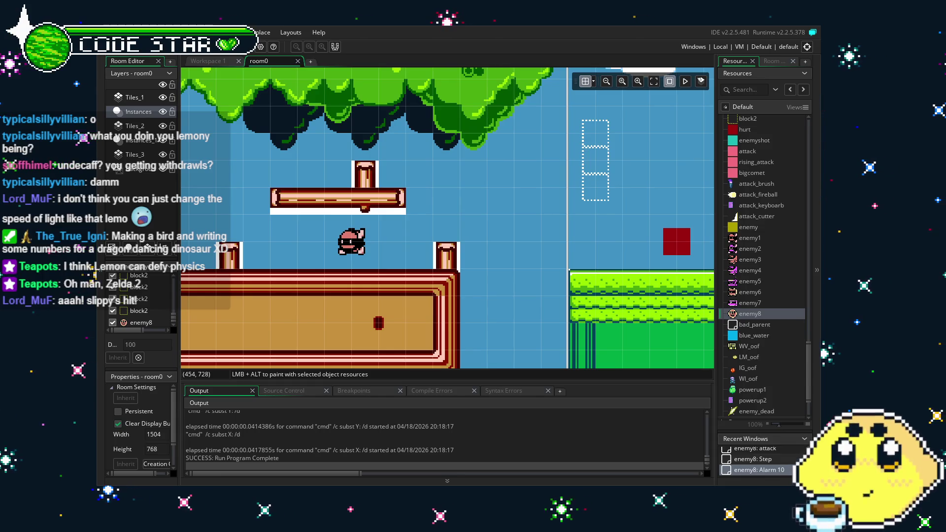
# Step: Save the project and survey room0 past the brick building to the unfinished sky and water
pyautogui.hotkey('ctrl', 's')
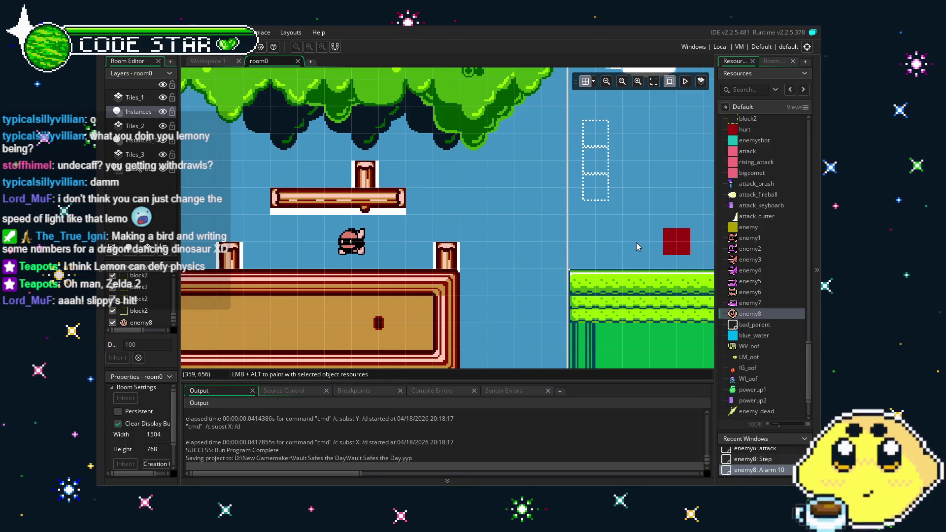
pyautogui.moveTo(537, 262)
pyautogui.mouseDown()
pyautogui.moveTo(398, 238)
pyautogui.moveTo(284, 239)
pyautogui.mouseUp()
pyautogui.moveTo(641, 247); pyautogui.dragTo(207, 232)
pyautogui.moveTo(542, 257); pyautogui.dragTo(394, 267)
pyautogui.moveTo(584, 276); pyautogui.dragTo(363, 291)
pyautogui.moveTo(552, 295); pyautogui.dragTo(360, 306)
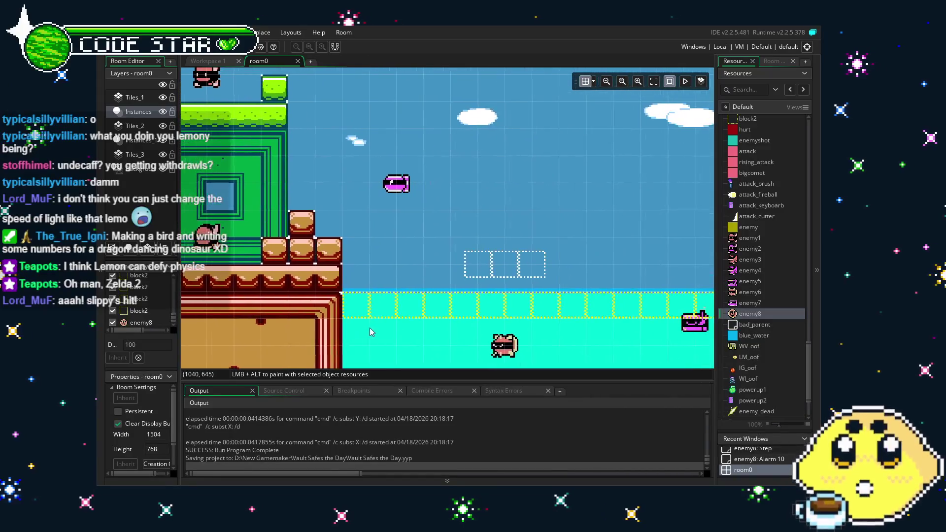
pyautogui.moveTo(534, 323); pyautogui.dragTo(346, 316)
pyautogui.moveTo(546, 286); pyautogui.dragTo(495, 287)
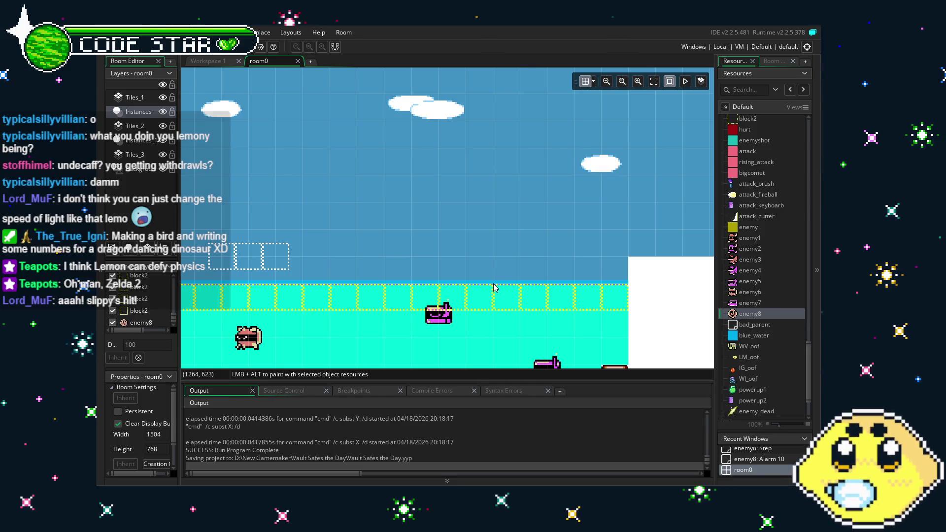
pyautogui.scroll(-2, 507, 222)
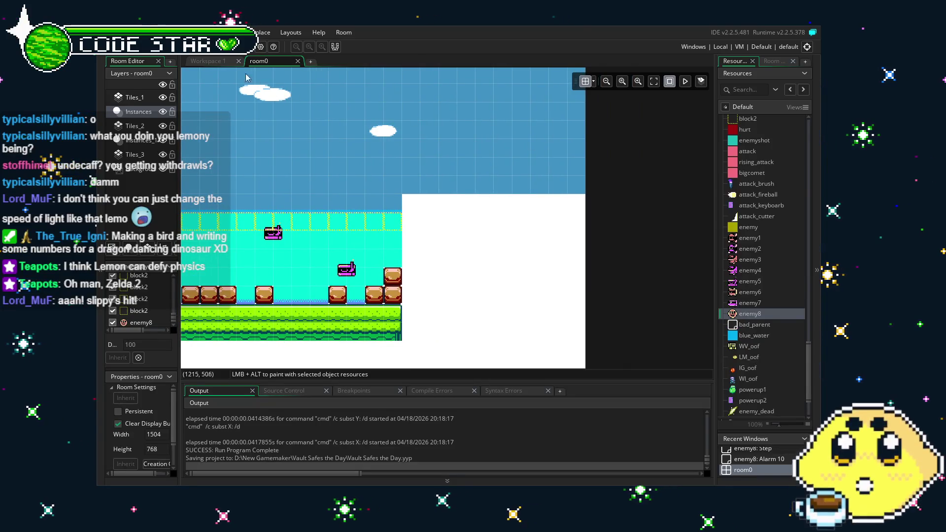
# Step: Switch to the enemy8 events workspace, then reopen room0 for tile painting on Tiles_1
pyautogui.hotkey('ctrl', 'Tab')
pyautogui.click(774, 61)
pyautogui.click(733, 61)
pyautogui.click(141, 101)
# Step: Paint a row of grass tiles across the white gap right of the water on Tiles_1
pyautogui.moveTo(730, 153); pyautogui.dragTo(734, 157)
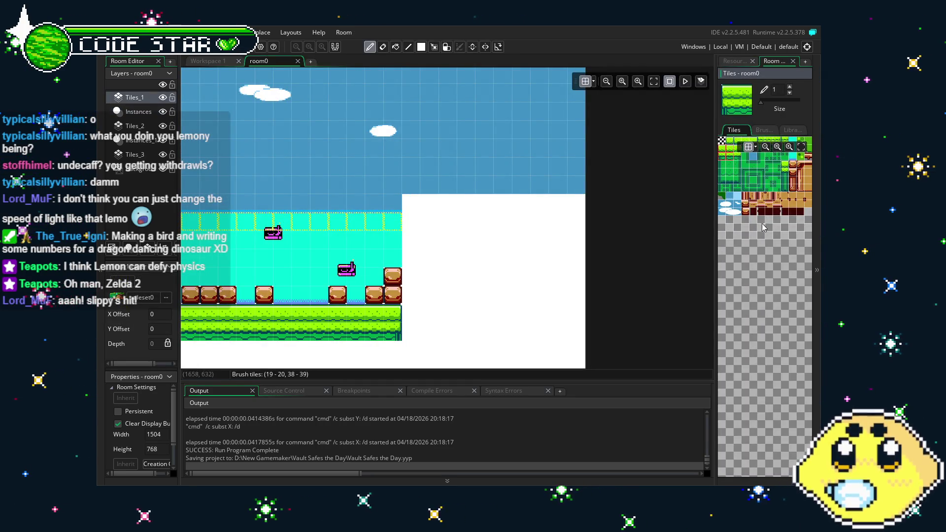
pyautogui.moveTo(763, 223); pyautogui.dragTo(772, 277)
pyautogui.click(427, 223)
pyautogui.moveTo(743, 209); pyautogui.dragTo(751, 219)
pyautogui.click(572, 224)
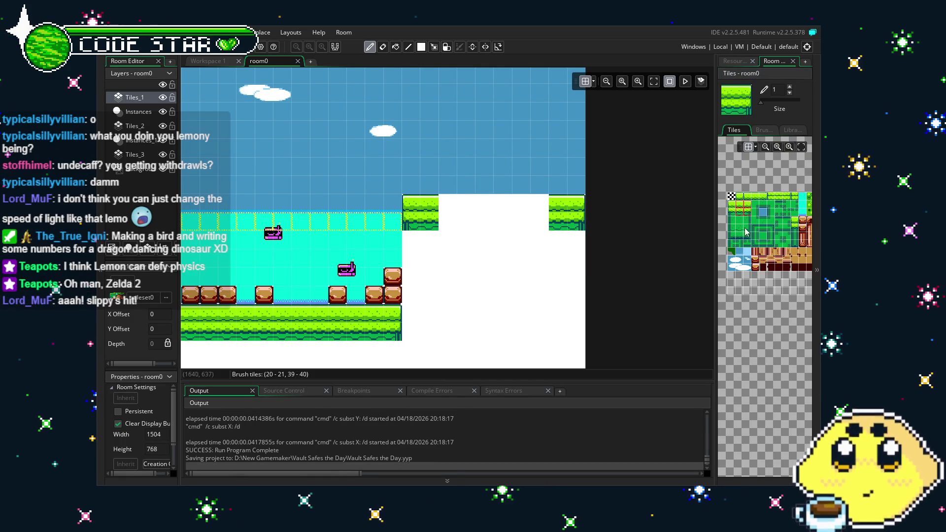
pyautogui.click(744, 222)
pyautogui.moveTo(744, 222); pyautogui.dragTo(743, 204)
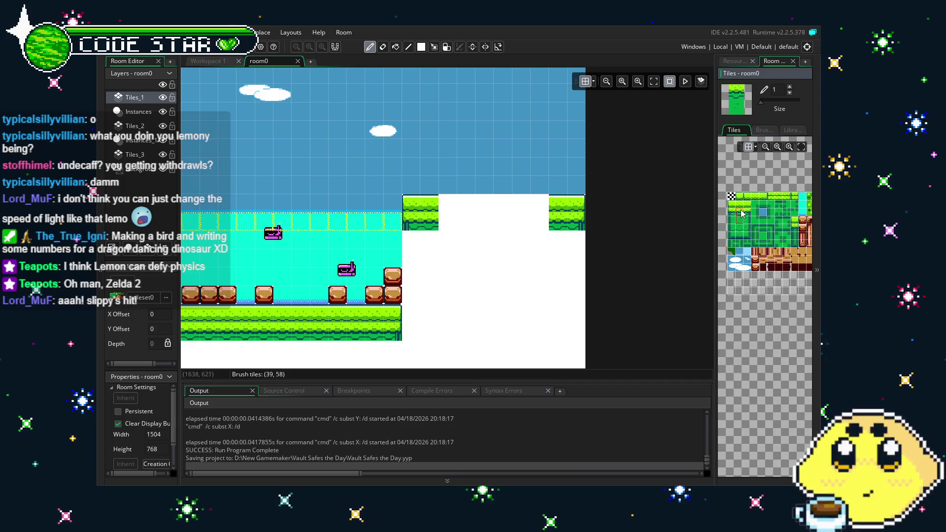
pyautogui.moveTo(543, 229)
pyautogui.mouseDown()
pyautogui.moveTo(454, 230)
pyautogui.moveTo(410, 295)
pyautogui.moveTo(409, 366)
pyautogui.mouseUp()
# Step: Paint green wall columns down both sides and fill the block's interior with green tiles
pyautogui.click(730, 225)
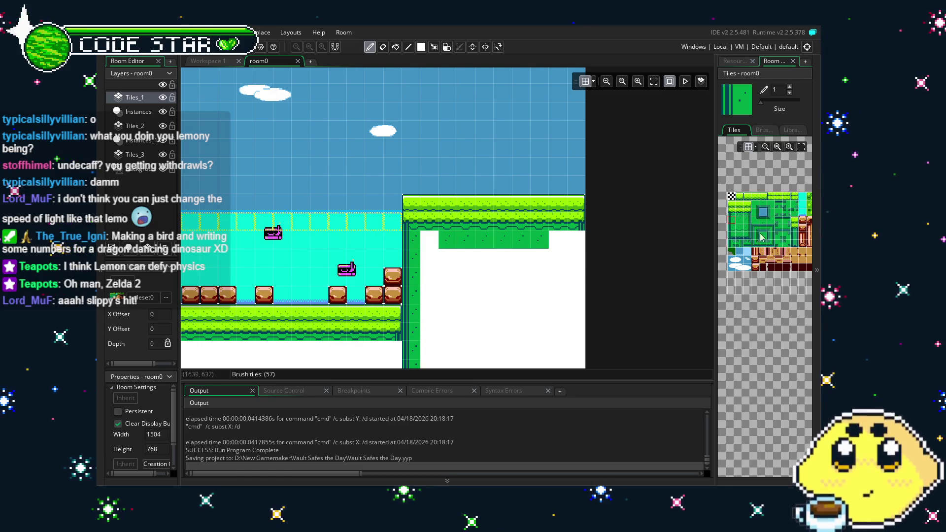
pyautogui.click(748, 223)
pyautogui.moveTo(576, 235); pyautogui.dragTo(575, 366)
pyautogui.click(739, 220)
pyautogui.click(527, 226)
pyautogui.moveTo(527, 225); pyautogui.dragTo(560, 245)
pyautogui.moveTo(497, 253); pyautogui.dragTo(492, 360)
# Step: Erase a stray tile and stamp a continuous wall-edge border along the green block's bottom
pyautogui.press('e')
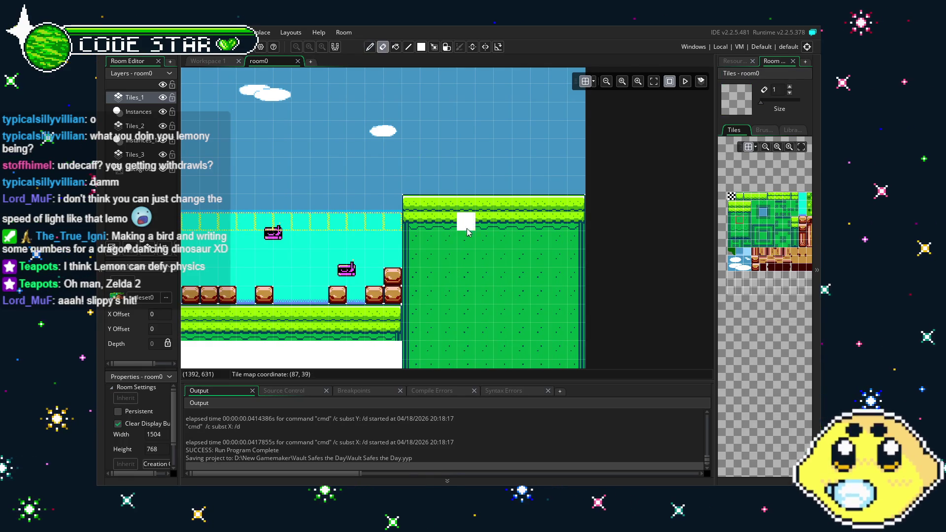
pyautogui.moveTo(609, 236); pyautogui.dragTo(647, 241)
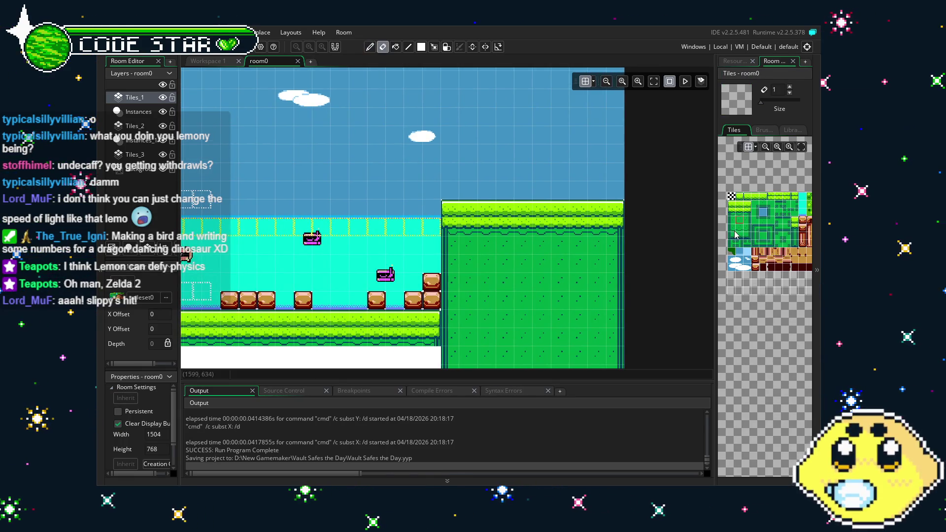
pyautogui.moveTo(730, 227); pyautogui.dragTo(747, 242)
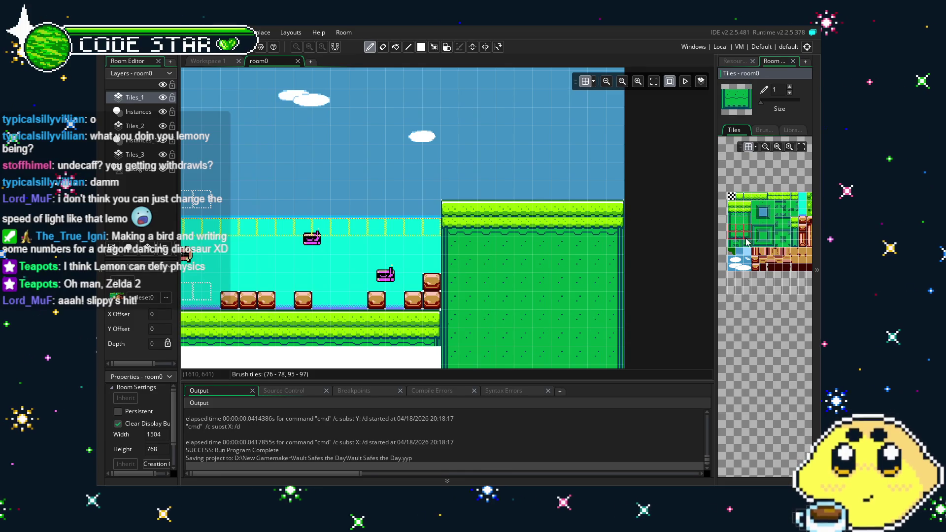
pyautogui.click(479, 330)
pyautogui.click(609, 337)
pyautogui.keyDown('ctrl'); pyautogui.click(460, 320); pyautogui.keyUp('ctrl')
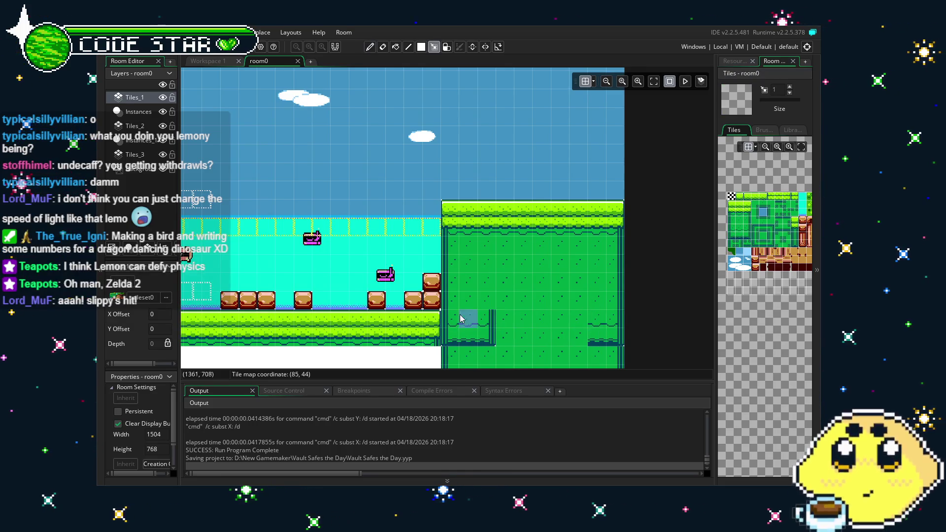
pyautogui.click(485, 328)
pyautogui.moveTo(491, 335); pyautogui.dragTo(589, 336)
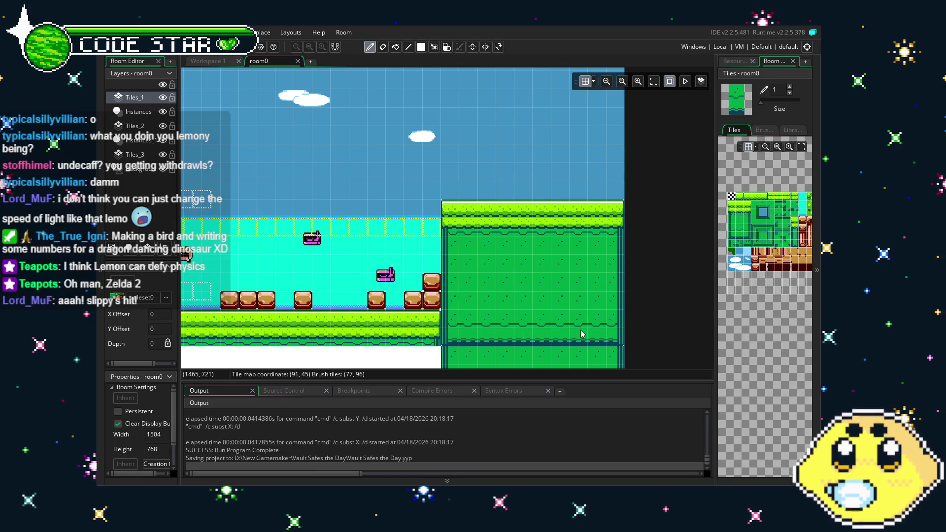
# Step: Erase the tile rows below the wall edge and save the project
pyautogui.press('e')
pyautogui.moveTo(451, 355); pyautogui.dragTo(627, 360)
pyautogui.moveTo(446, 367); pyautogui.dragTo(627, 373)
pyautogui.moveTo(467, 294)
pyautogui.mouseDown()
pyautogui.moveTo(386, 232)
pyautogui.moveTo(376, 331)
pyautogui.moveTo(586, 386)
pyautogui.mouseUp()
pyautogui.hotkey('ctrl', 's')
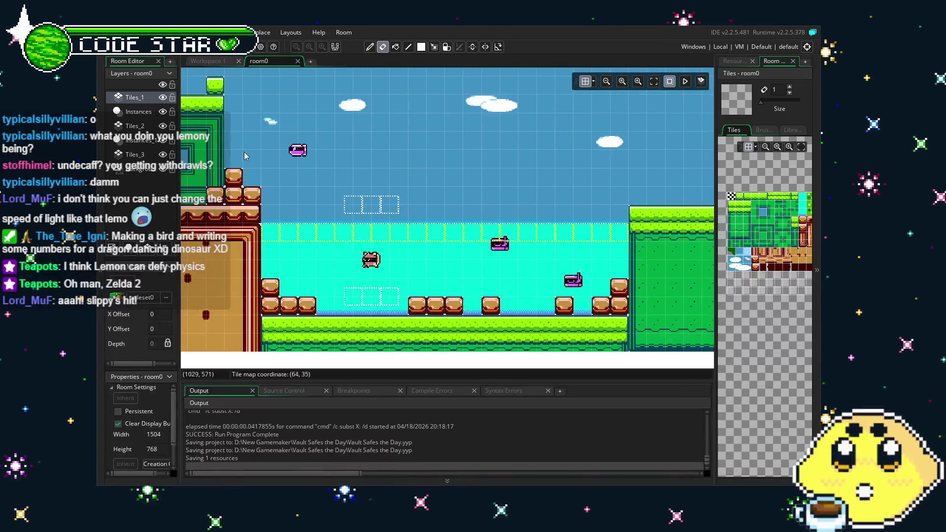
pyautogui.click(138, 111)
pyautogui.moveTo(413, 219)
pyautogui.mouseDown()
pyautogui.moveTo(477, 253)
pyautogui.moveTo(533, 227)
pyautogui.mouseUp()
pyautogui.moveTo(368, 279); pyautogui.dragTo(543, 270)
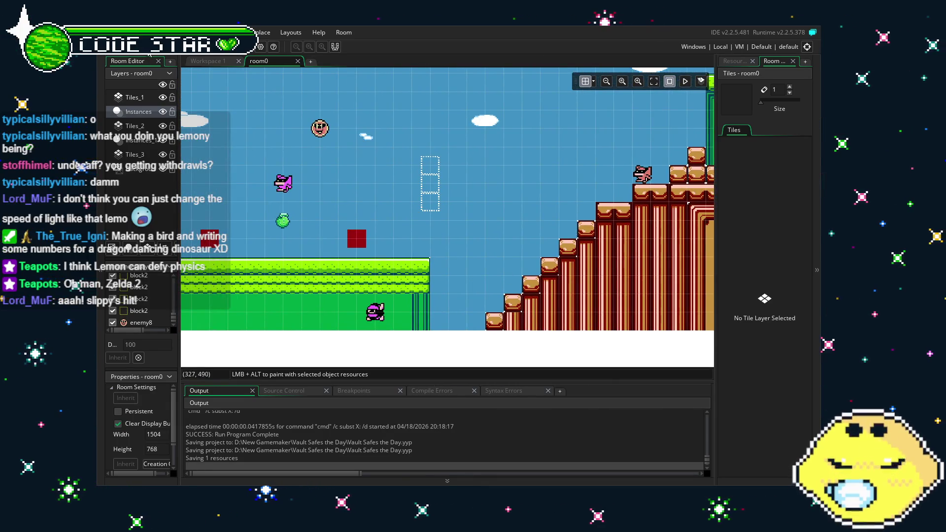
pyautogui.moveTo(286, 262); pyautogui.dragTo(434, 239)
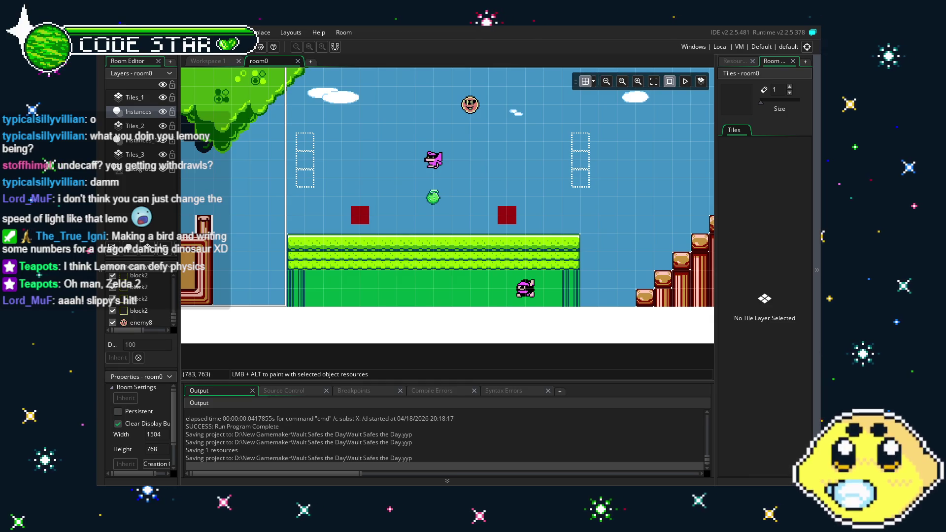
pyautogui.moveTo(228, 321); pyautogui.dragTo(452, 327)
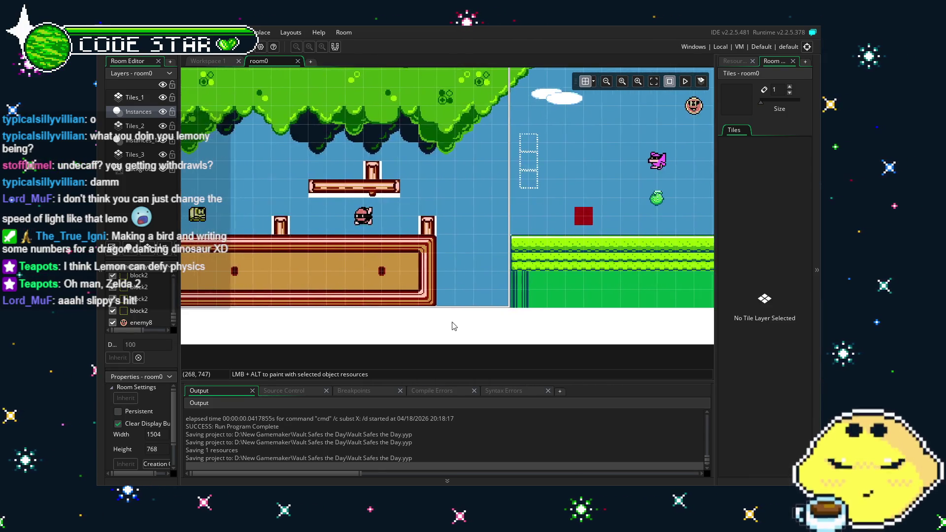
pyautogui.moveTo(389, 327)
pyautogui.mouseDown()
pyautogui.moveTo(551, 323)
pyautogui.moveTo(353, 345)
pyautogui.mouseUp()
pyautogui.moveTo(539, 320); pyautogui.dragTo(196, 320)
pyautogui.moveTo(493, 319)
pyautogui.mouseDown()
pyautogui.moveTo(215, 318)
pyautogui.moveTo(262, 315)
pyautogui.mouseUp()
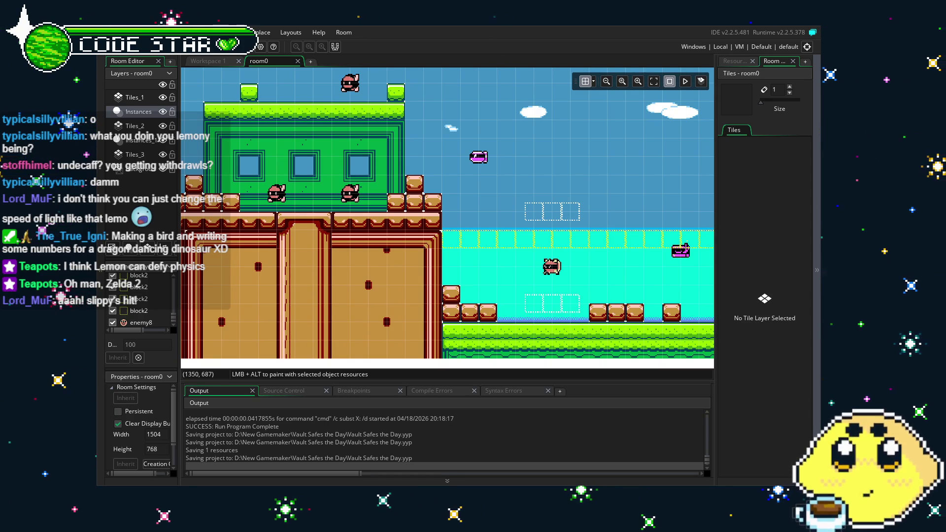
pyautogui.moveTo(359, 361)
pyautogui.mouseDown()
pyautogui.moveTo(413, 352)
pyautogui.moveTo(375, 306)
pyautogui.moveTo(77, 328)
pyautogui.mouseUp()
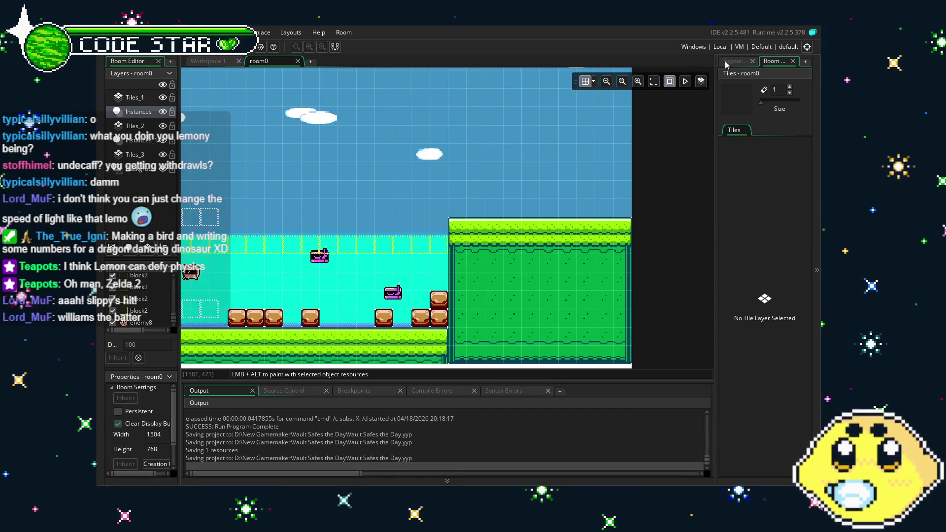
# Step: Select the Tiles_3 layer and paint cloud tiles in the sky at room0's right edge
pyautogui.click(734, 61)
pyautogui.scroll(2, 750, 311)
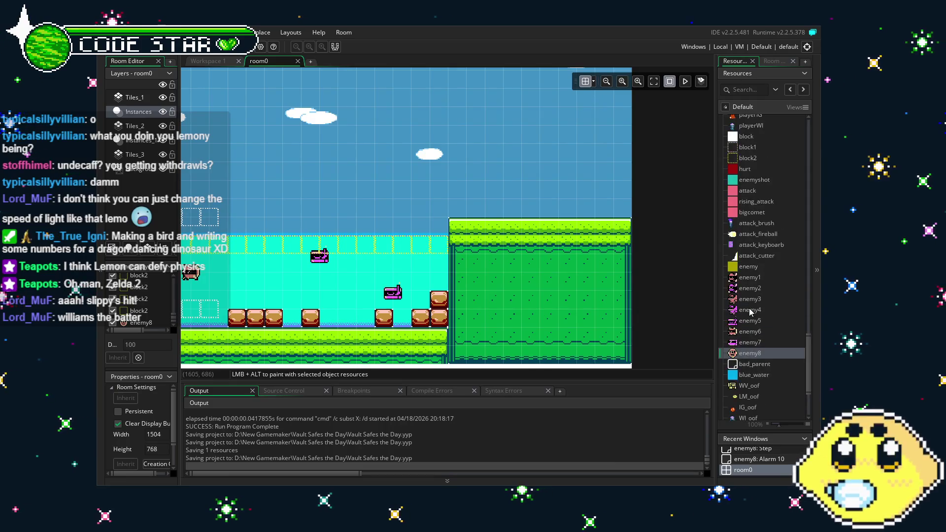
pyautogui.hscroll(-5, 416, 249)
pyautogui.hscroll(6, 417, 248)
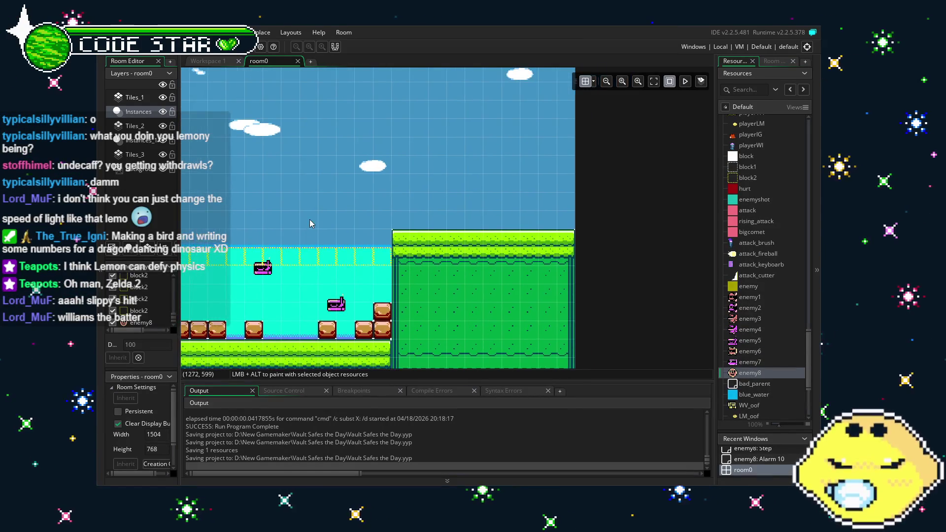
pyautogui.click(133, 97)
pyautogui.click(132, 156)
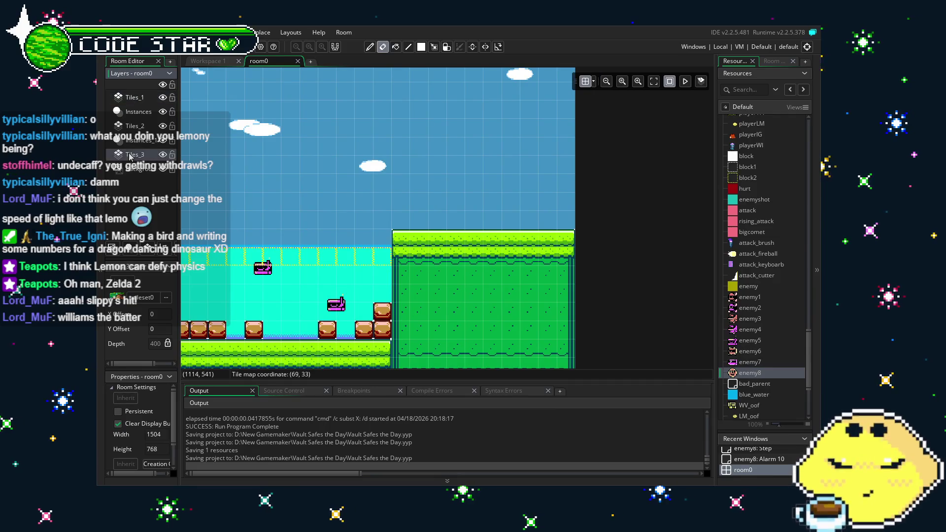
pyautogui.click(781, 63)
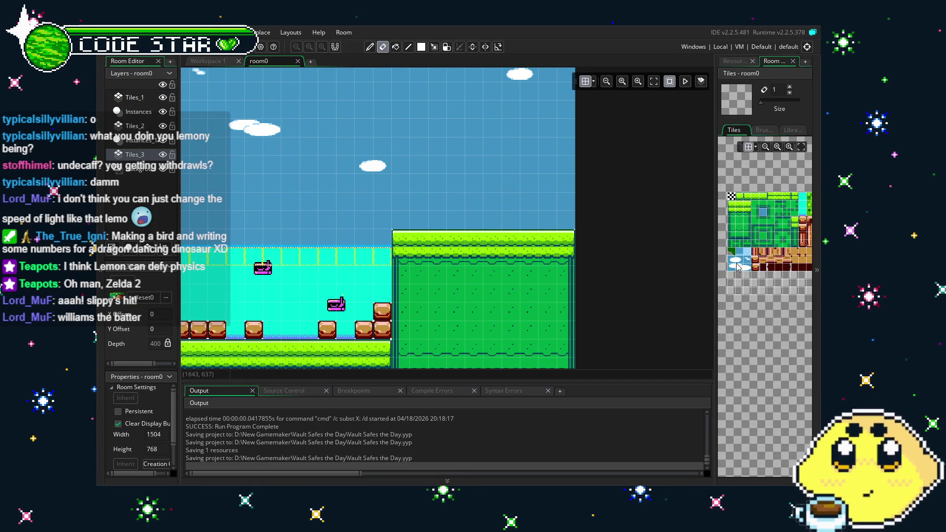
pyautogui.moveTo(731, 260); pyautogui.dragTo(739, 260)
pyautogui.click(587, 153)
pyautogui.click(746, 260)
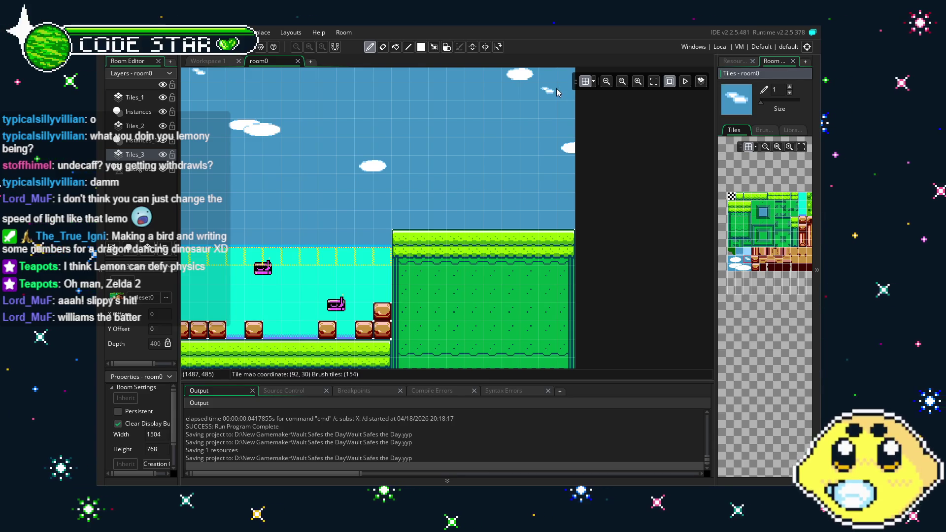
# Step: Switch to the eraser and scroll room0 back left over the brick platforms
pyautogui.scroll(3, 556, 94)
pyautogui.hscroll(-5, 348, 256)
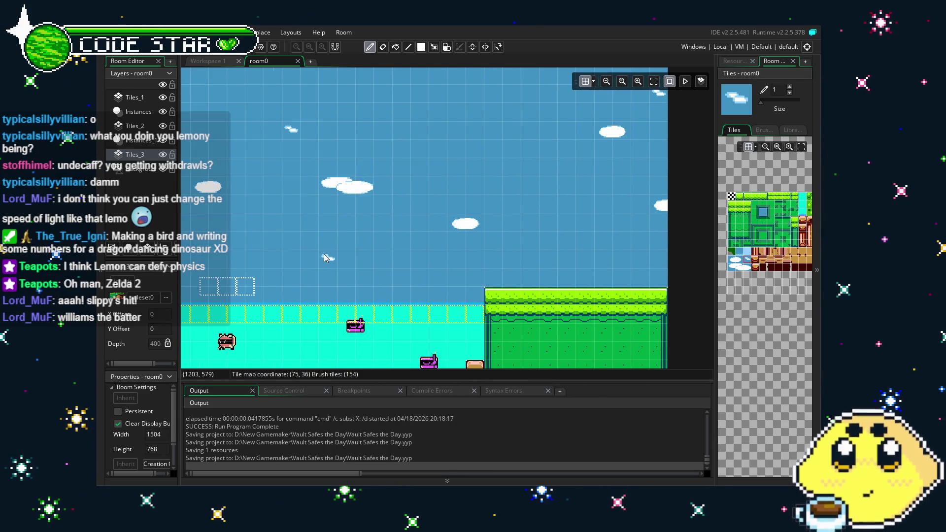
pyautogui.hscroll(-10, 349, 256)
pyautogui.press('e')
pyautogui.hscroll(-10, 349, 257)
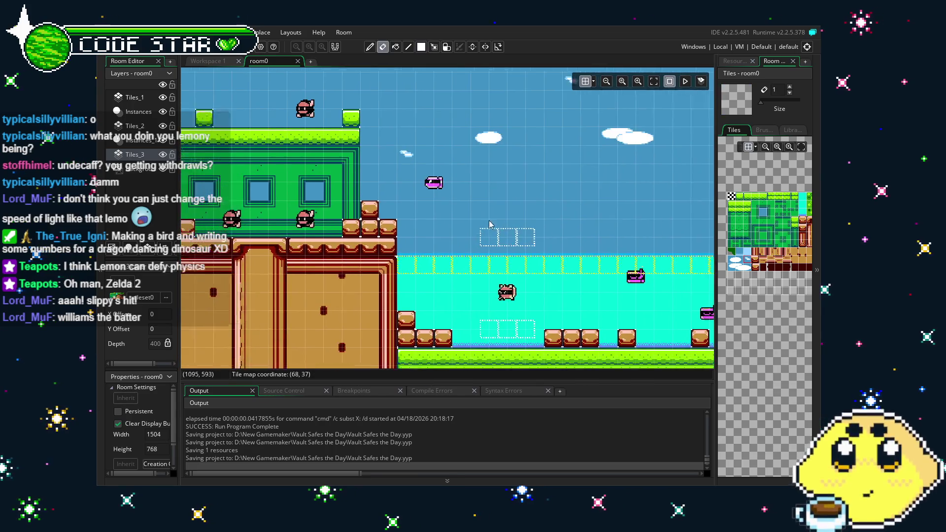
pyautogui.hscroll(-10, 613, 259)
pyautogui.scroll(-2, 613, 259)
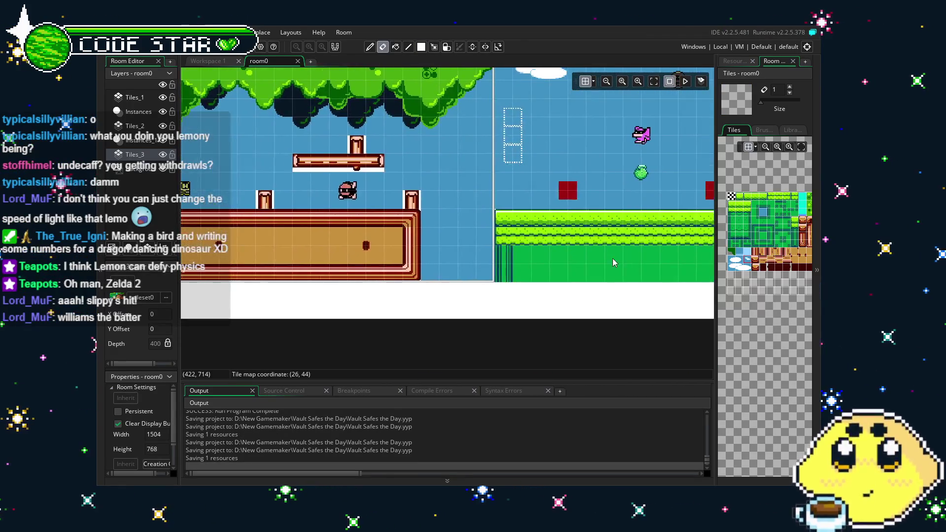
pyautogui.hscroll(-5, 567, 269)
pyautogui.hscroll(1, 517, 270)
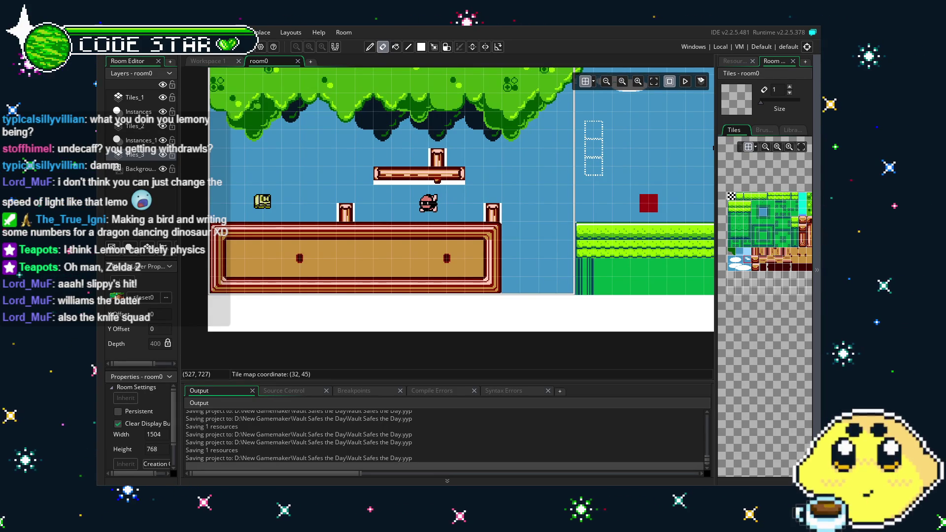
pyautogui.moveTo(408, 295)
pyautogui.mouseDown()
pyautogui.moveTo(448, 288)
pyautogui.moveTo(334, 332)
pyautogui.mouseUp()
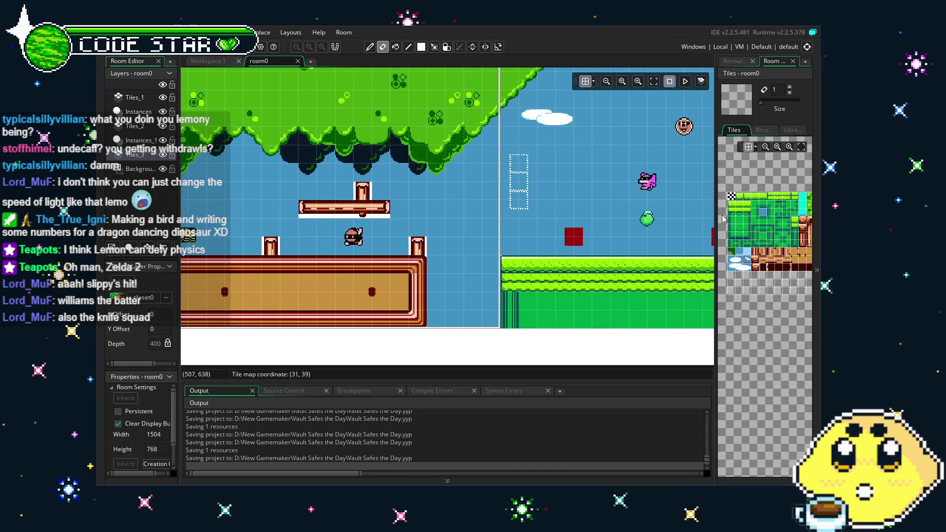
# Step: Bring back the Resources list and scroll right across room0
pyautogui.click(737, 61)
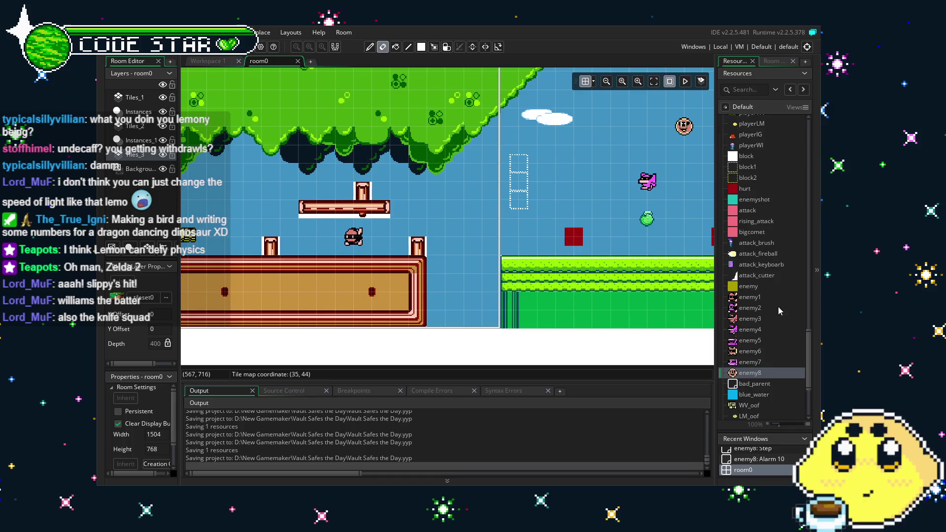
pyautogui.hscroll(10, 339, 335)
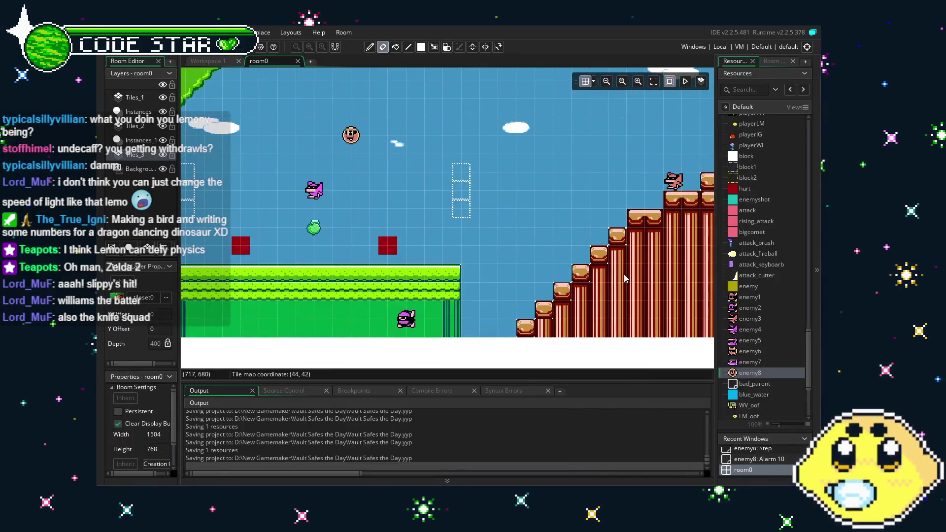
pyautogui.hscroll(10, 624, 278)
pyautogui.hscroll(10, 414, 298)
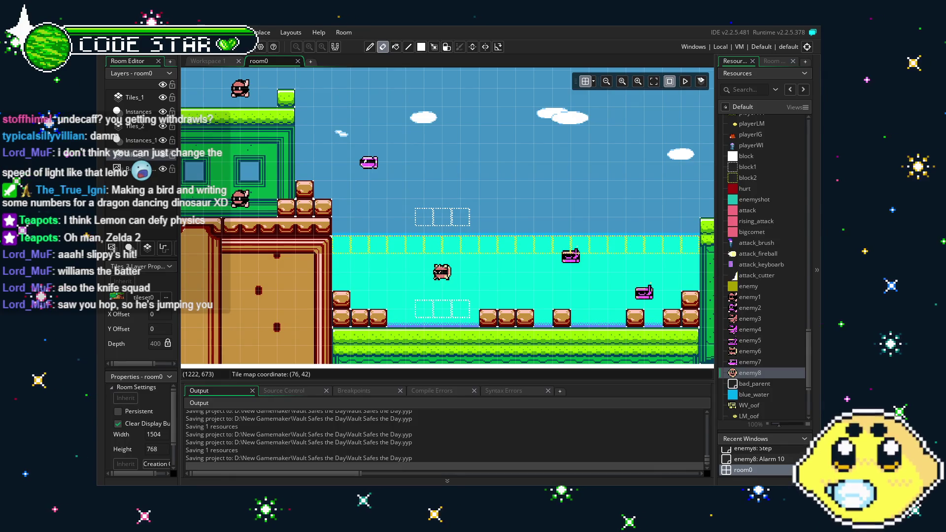
# Step: Review room0 from the water past the green house to the starting platforms, then build and run
pyautogui.moveTo(560, 291); pyautogui.dragTo(466, 291)
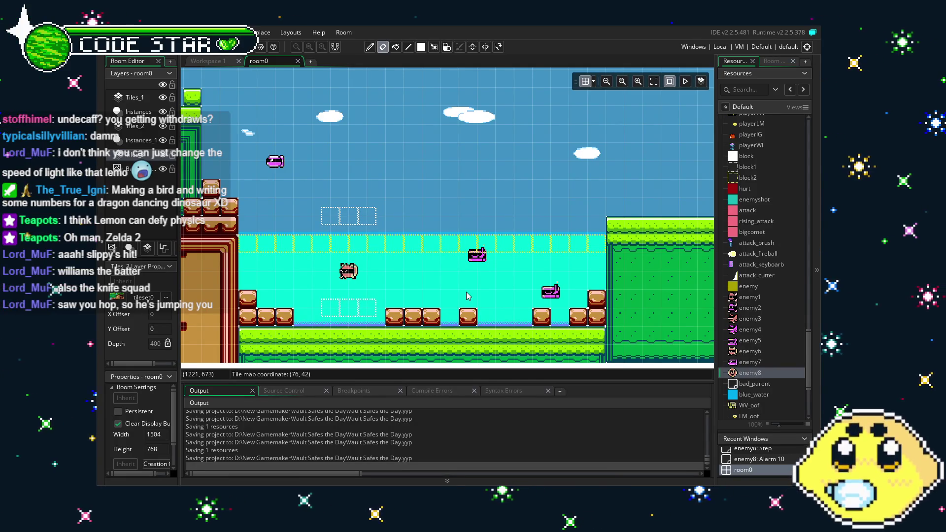
pyautogui.moveTo(467, 296)
pyautogui.mouseDown()
pyautogui.moveTo(405, 299)
pyautogui.moveTo(698, 283)
pyautogui.mouseUp()
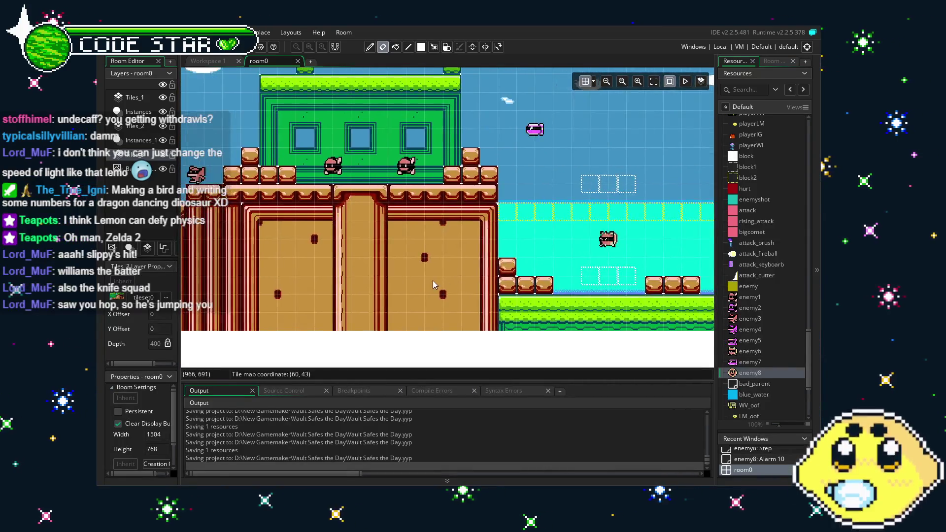
pyautogui.moveTo(433, 281); pyautogui.dragTo(634, 281)
pyautogui.moveTo(296, 340)
pyautogui.mouseDown()
pyautogui.moveTo(410, 317)
pyautogui.moveTo(592, 305)
pyautogui.mouseUp()
pyautogui.moveTo(444, 306); pyautogui.dragTo(530, 306)
pyautogui.moveTo(394, 310); pyautogui.dragTo(493, 311)
pyautogui.moveTo(430, 314); pyautogui.dragTo(551, 309)
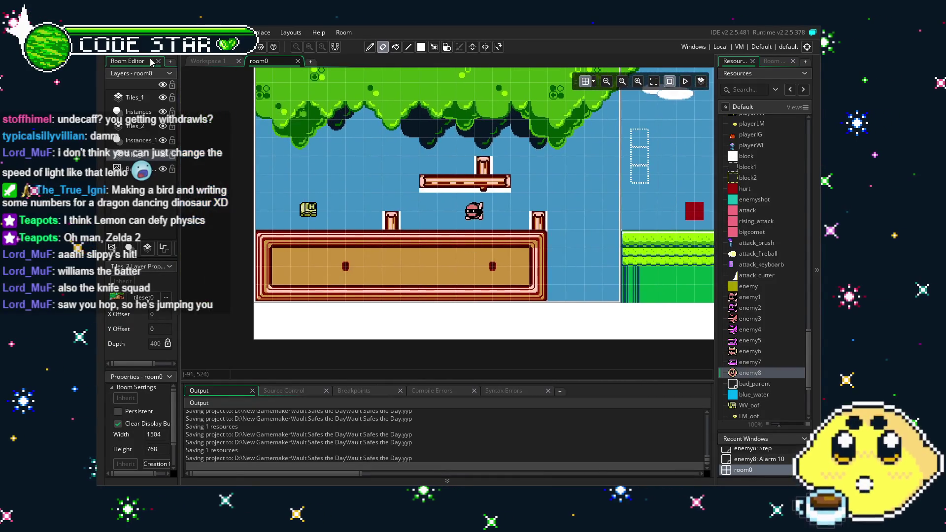
pyautogui.press('F5')
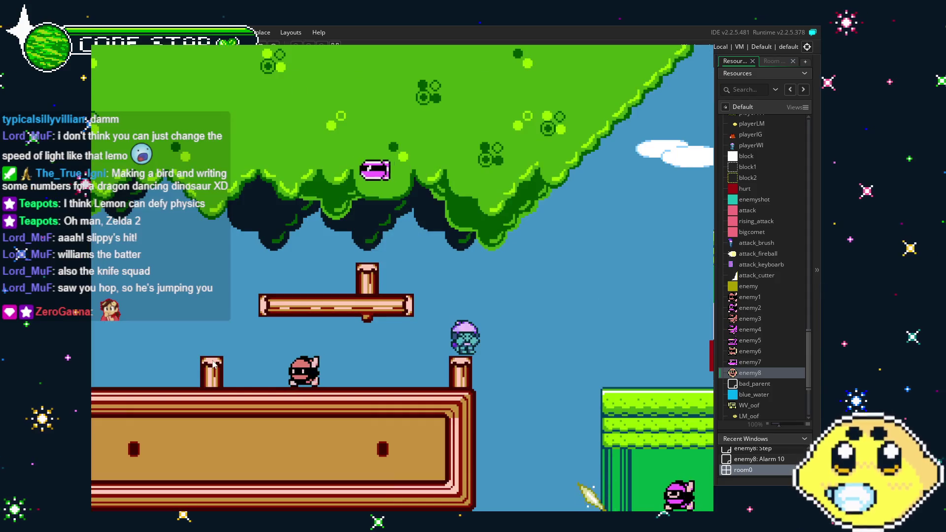
# Step: Run the player right across the grass, jumping and attacking, up the red pillar steps
pyautogui.press('Right')
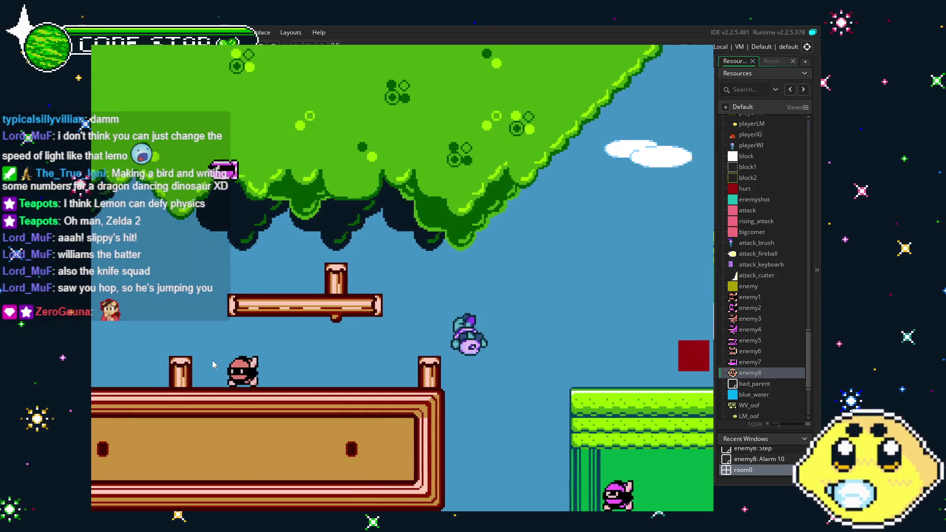
pyautogui.press('Right')
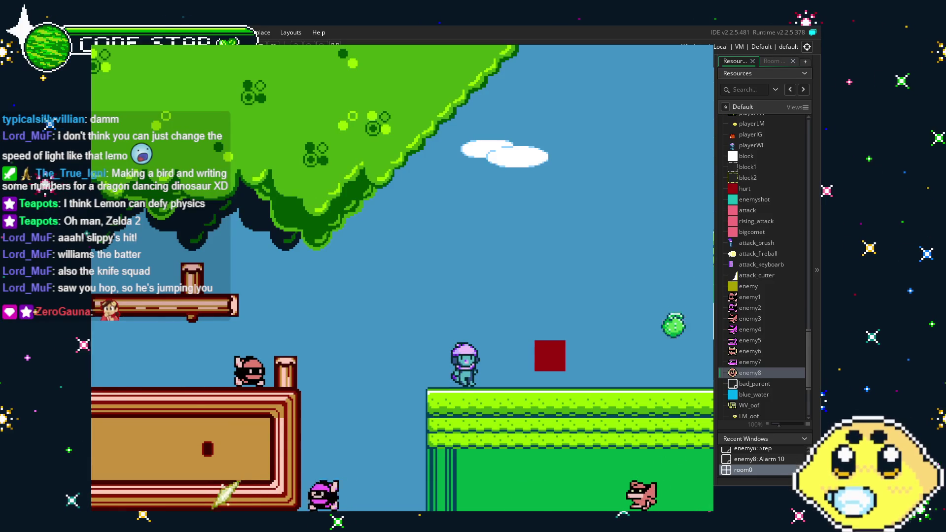
pyautogui.press('Up')
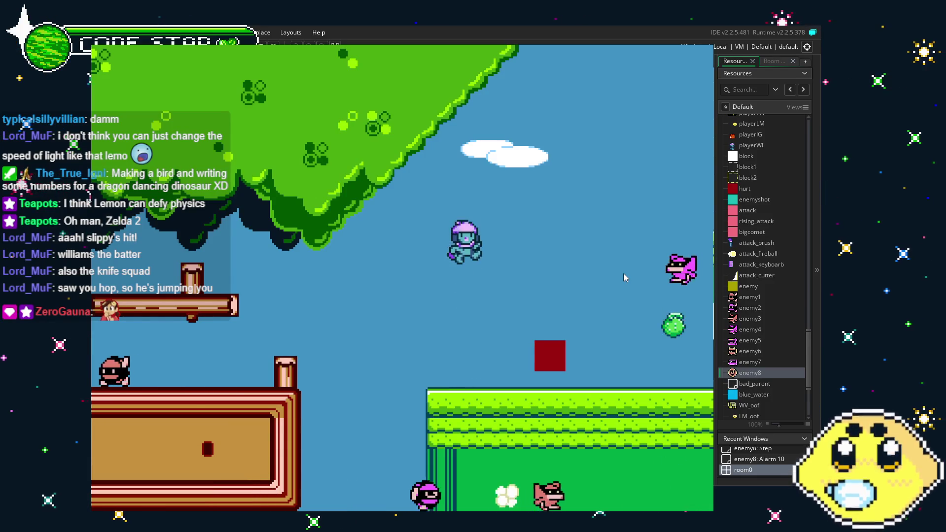
pyautogui.press('Left')
pyautogui.press('Up')
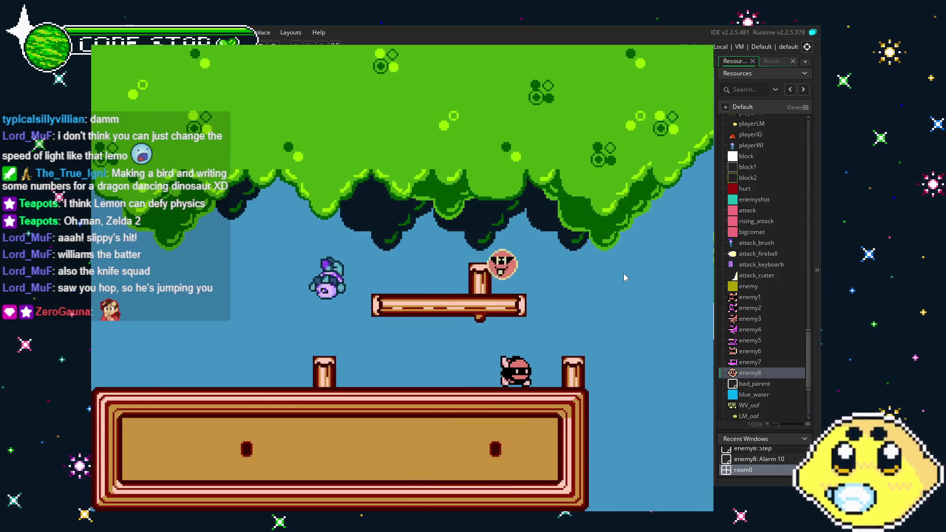
pyautogui.press('Left')
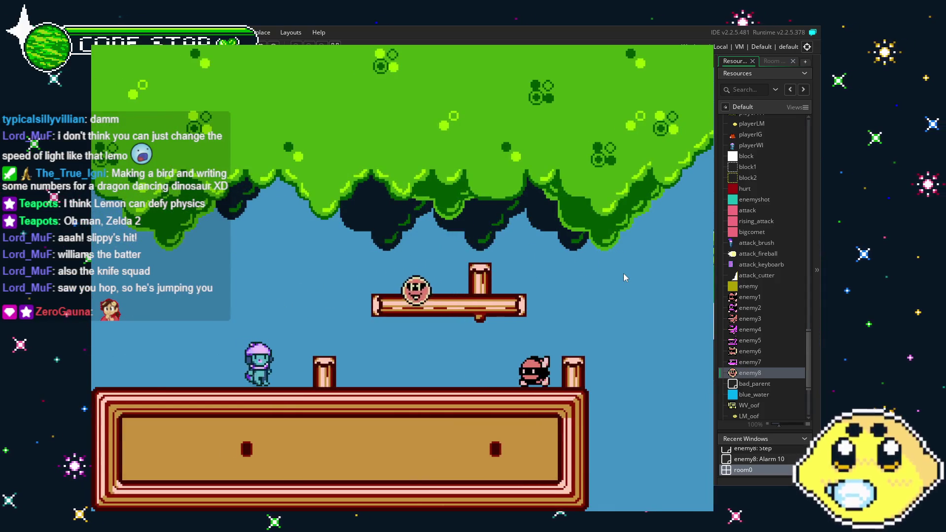
pyautogui.press('Right')
pyautogui.press('Left')
pyautogui.press('Right')
pyautogui.press('Up')
pyautogui.press('Right')
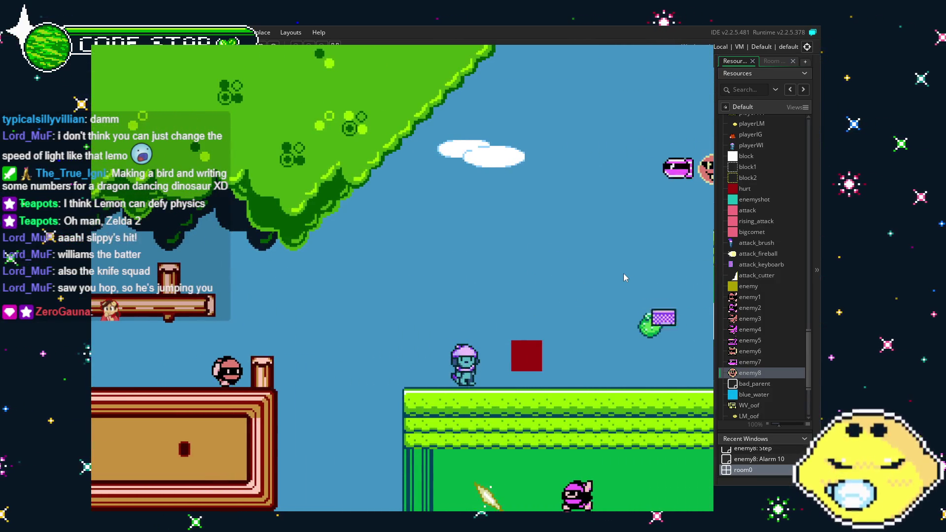
pyautogui.press('Left')
pyautogui.press('Up')
pyautogui.press('Right')
pyautogui.press('Right')
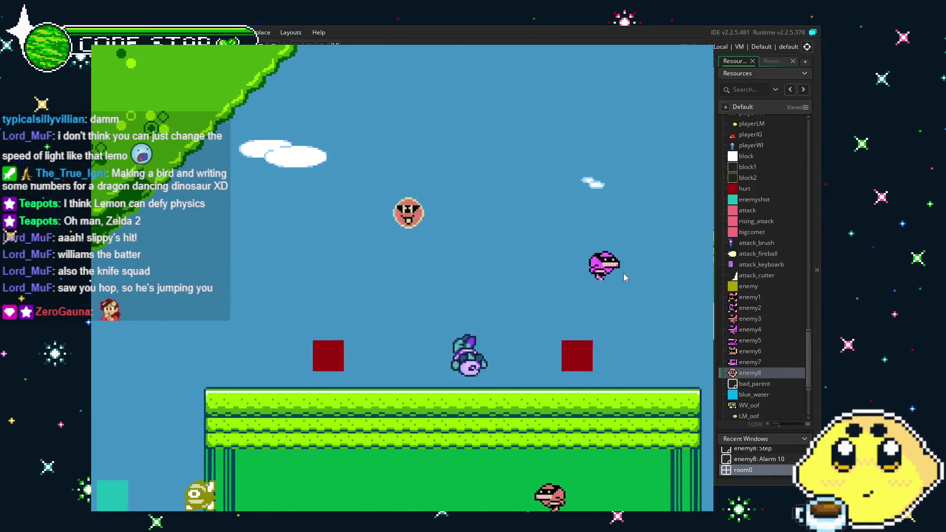
pyautogui.press('Up')
pyautogui.press('Right')
pyautogui.press('Up')
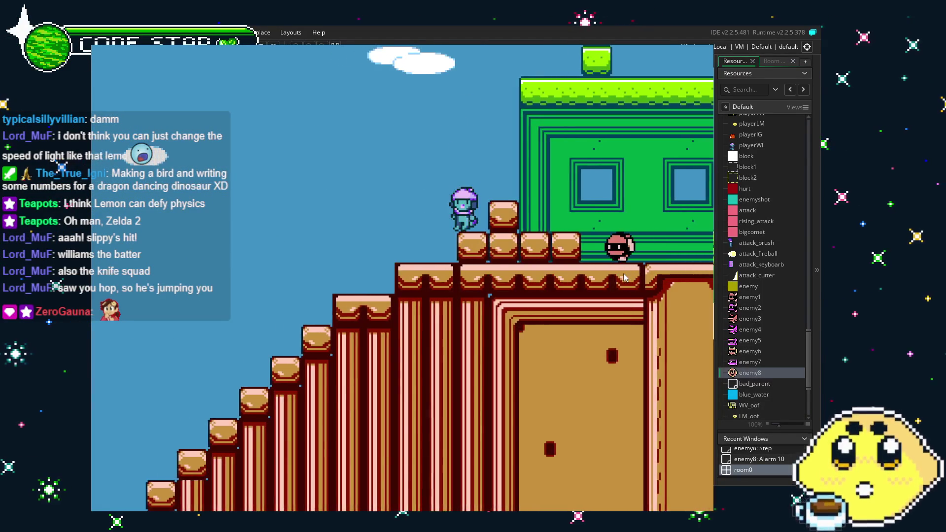
pyautogui.press('Up')
# Step: Cross the building roof, swim past the floating enemy onto the grass cliff, then quit
pyautogui.press('Right')
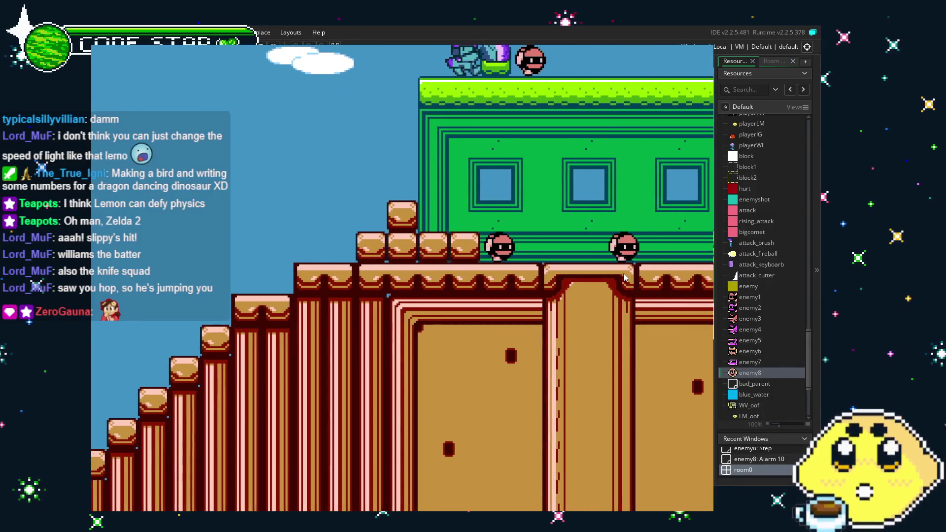
pyautogui.press('Right')
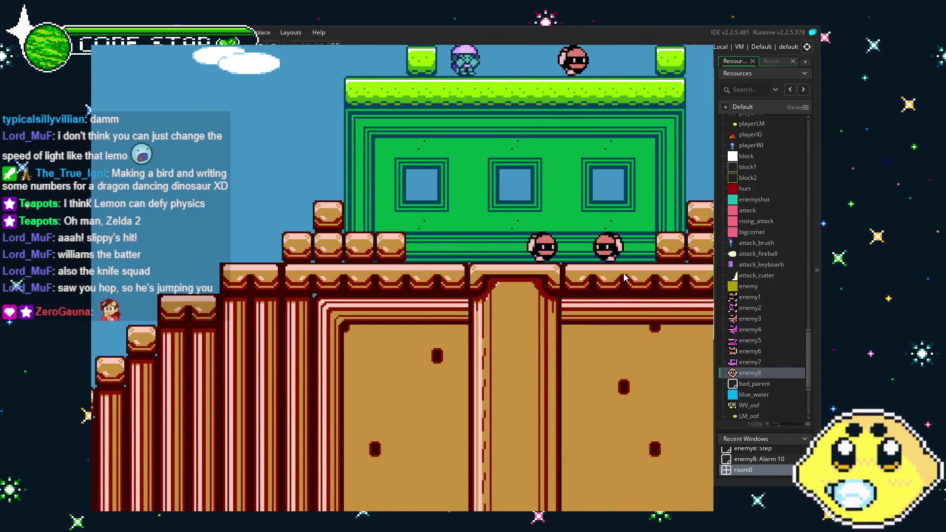
pyautogui.press('Right')
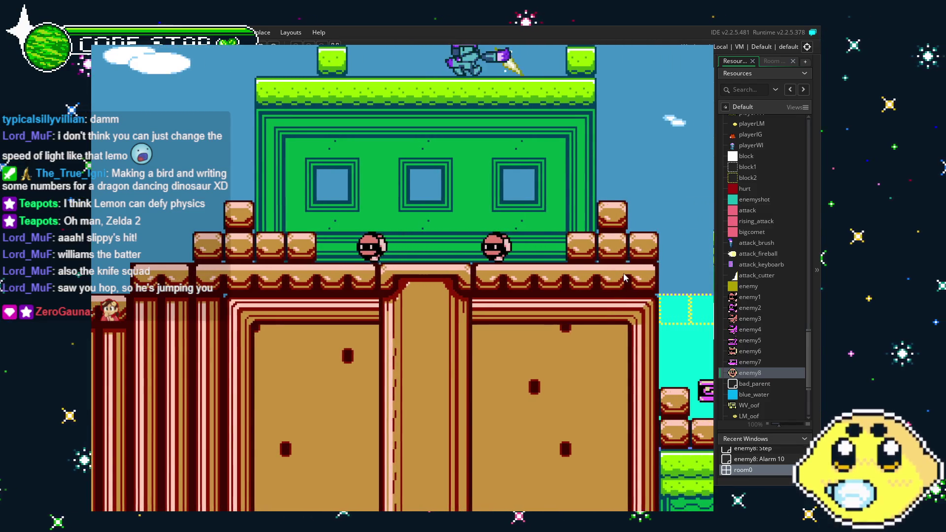
pyautogui.press('Right')
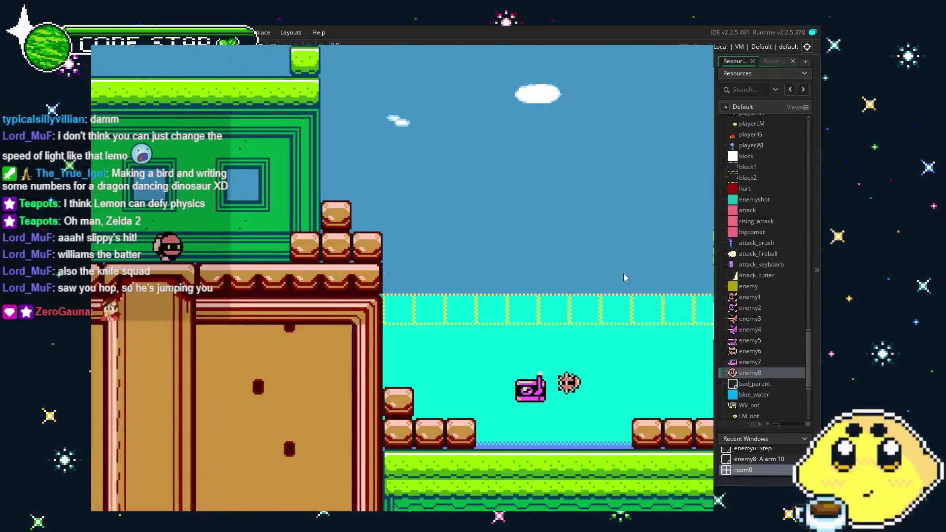
pyautogui.press('Left')
pyautogui.press('Right')
pyautogui.press('Right')
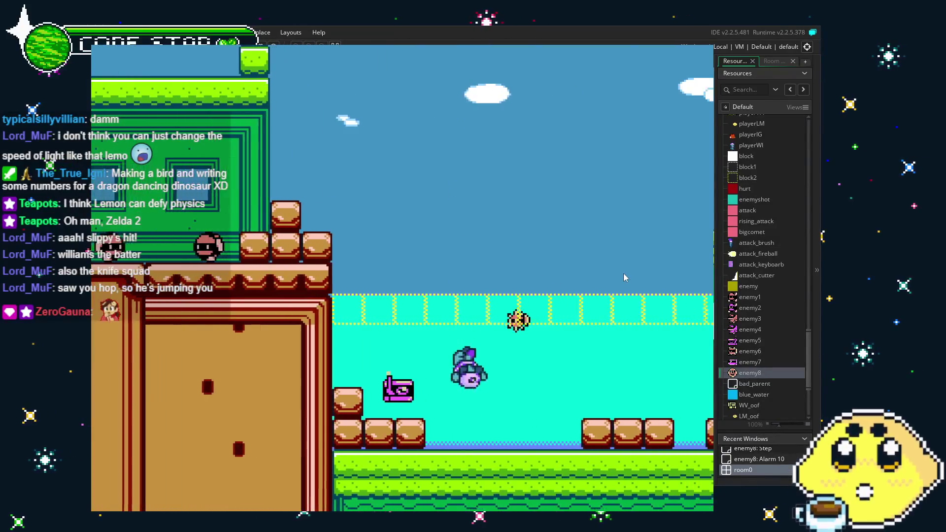
pyautogui.press('Right')
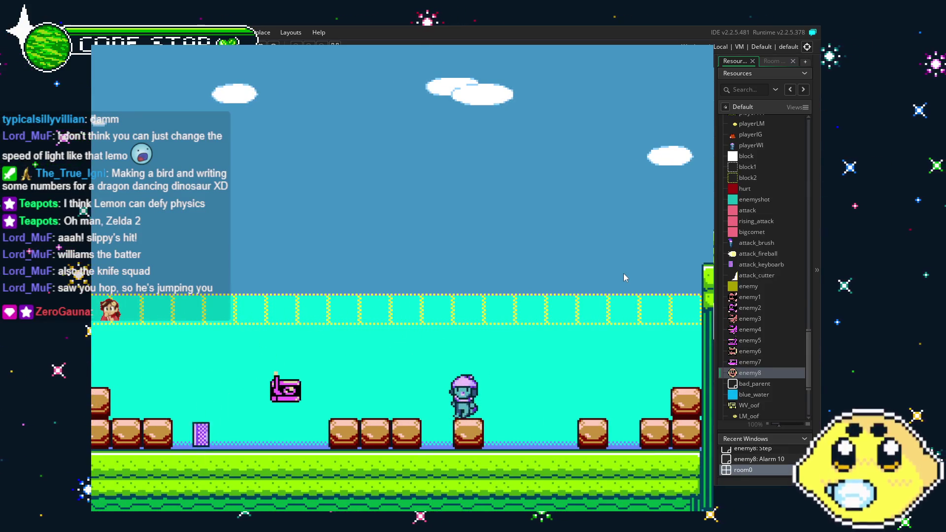
pyautogui.press('Right')
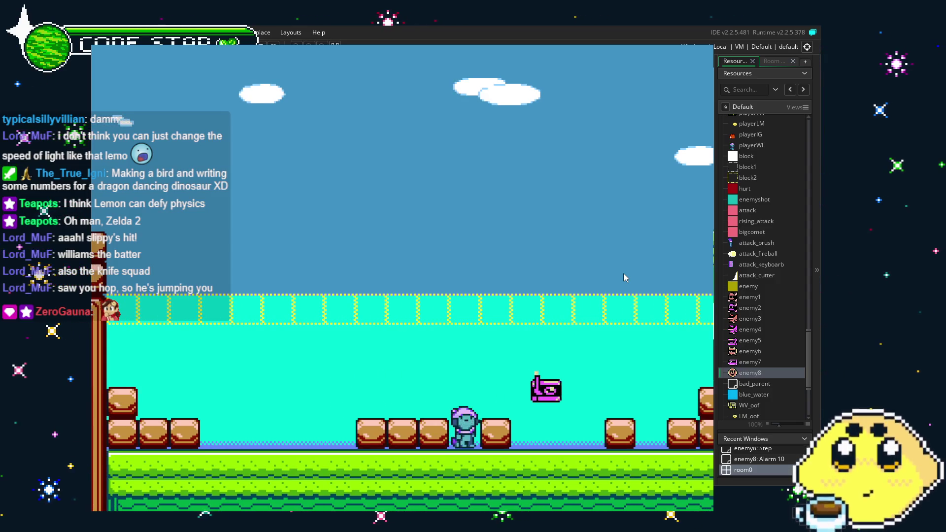
pyautogui.press('Right')
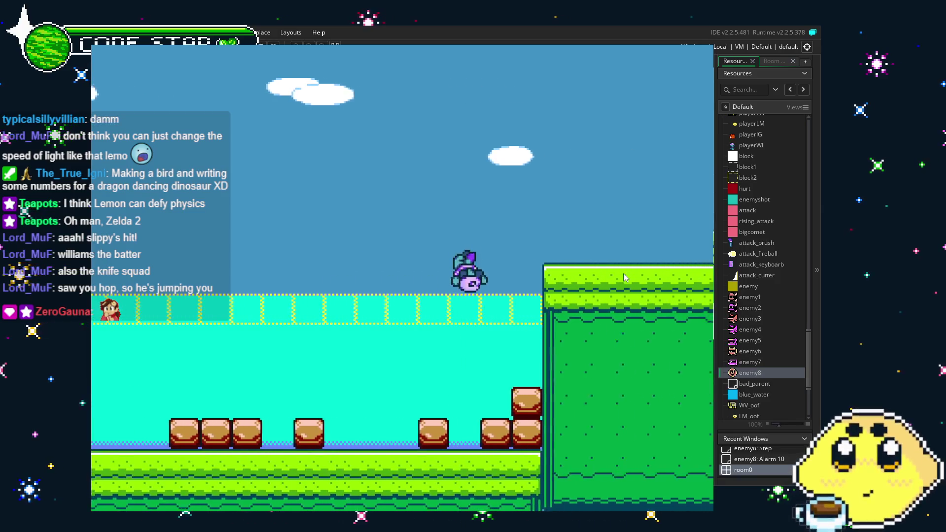
pyautogui.press('space')
pyautogui.press('Right')
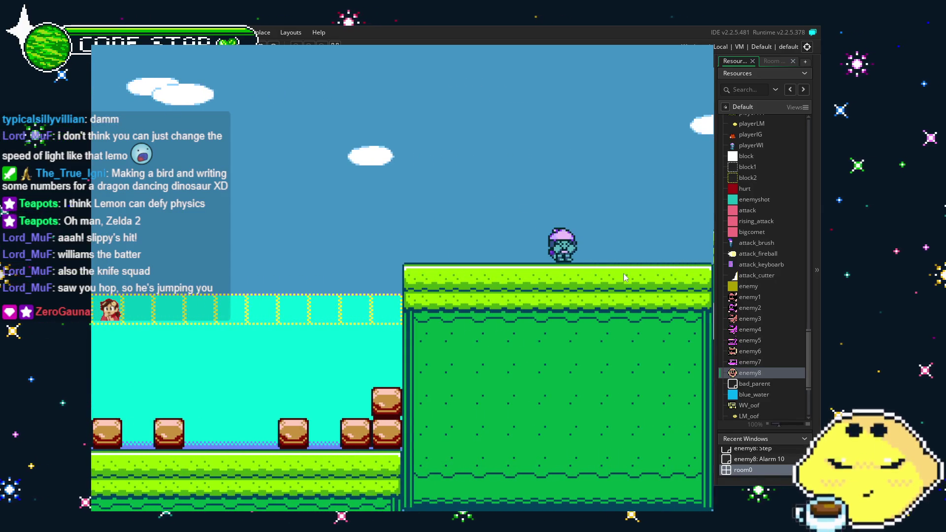
pyautogui.press('Right')
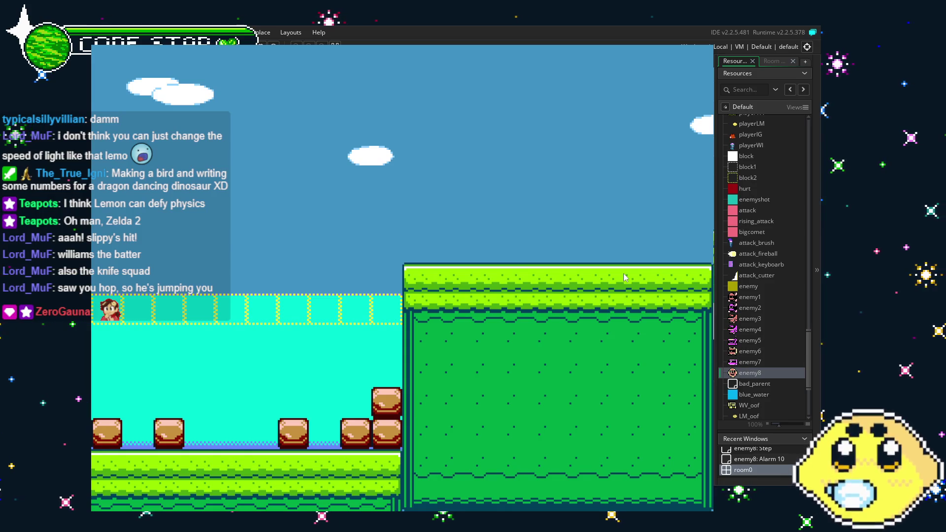
pyautogui.press('Escape')
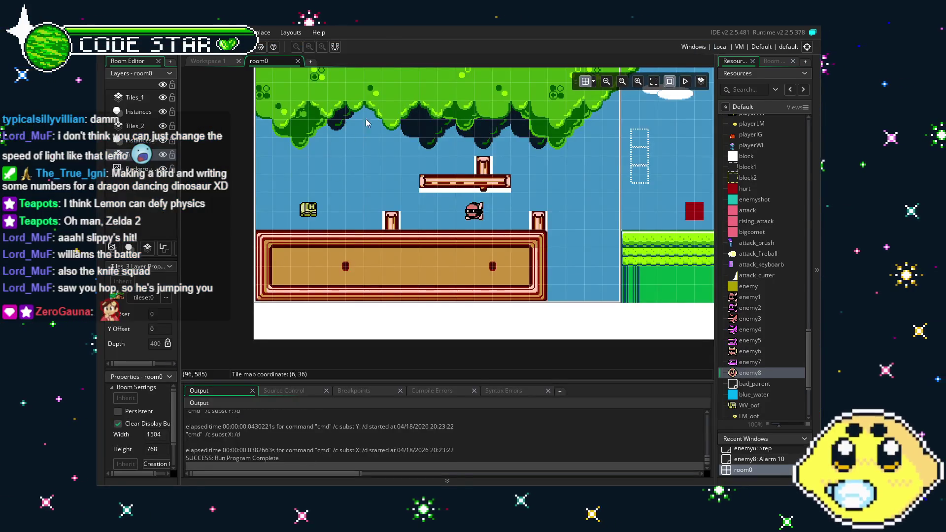
pyautogui.moveTo(643, 278)
pyautogui.mouseDown()
pyautogui.moveTo(279, 286)
pyautogui.moveTo(357, 327)
pyautogui.moveTo(528, 350)
pyautogui.moveTo(444, 319)
pyautogui.mouseUp()
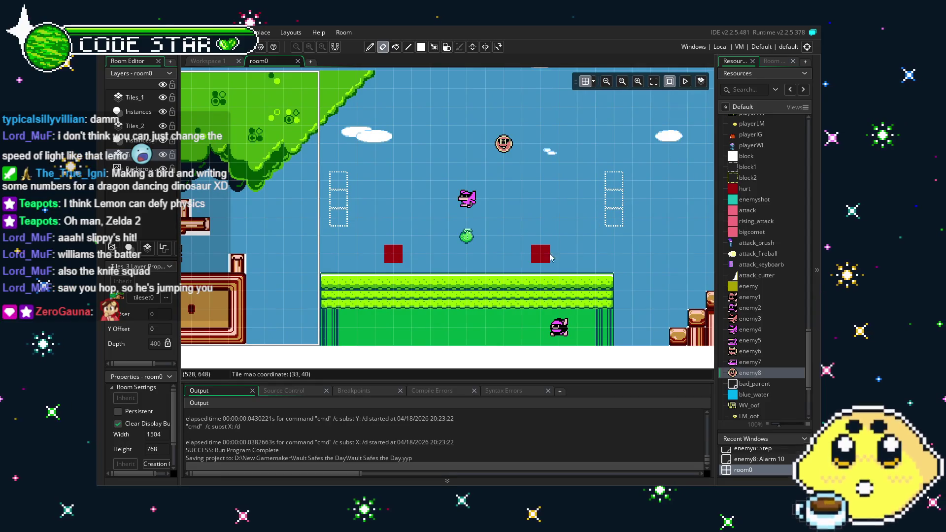
pyautogui.moveTo(310, 340)
pyautogui.mouseDown()
pyautogui.moveTo(634, 335)
pyautogui.moveTo(499, 333)
pyautogui.mouseUp()
pyautogui.scroll(-1, 749, 292)
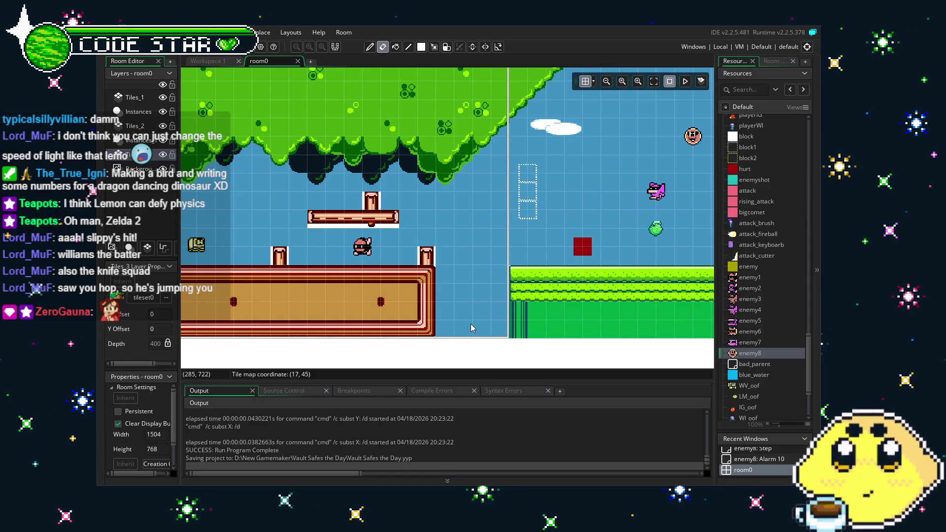
pyautogui.scroll(5, 771, 350)
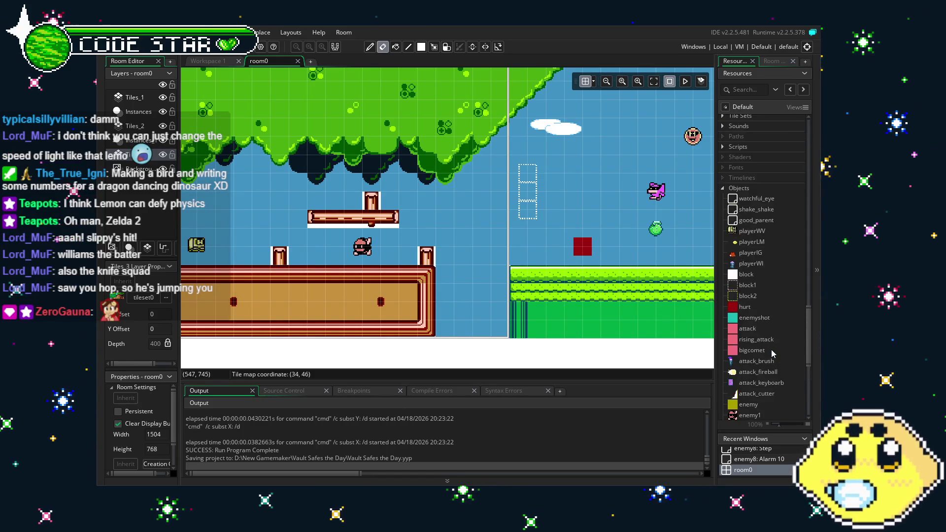
pyautogui.scroll(-2, 771, 350)
pyautogui.scroll(-5, 771, 350)
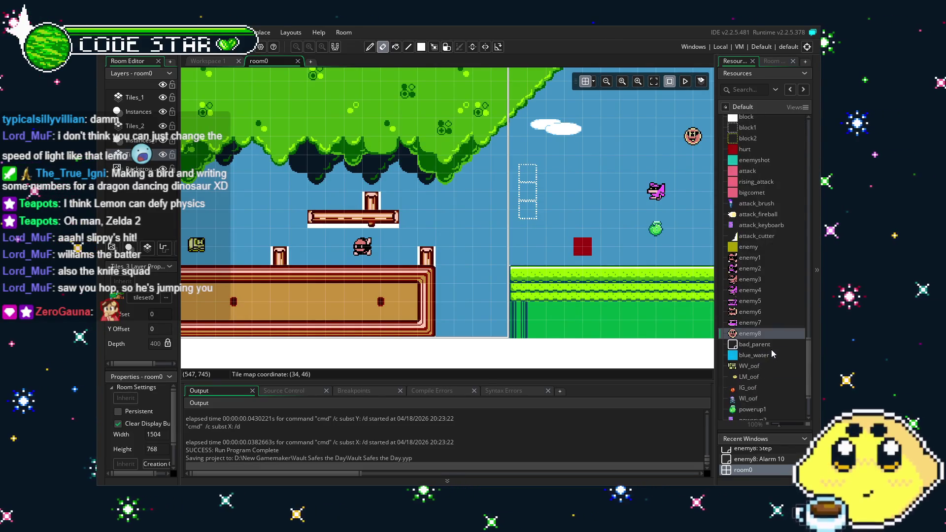
pyautogui.scroll(3, 771, 350)
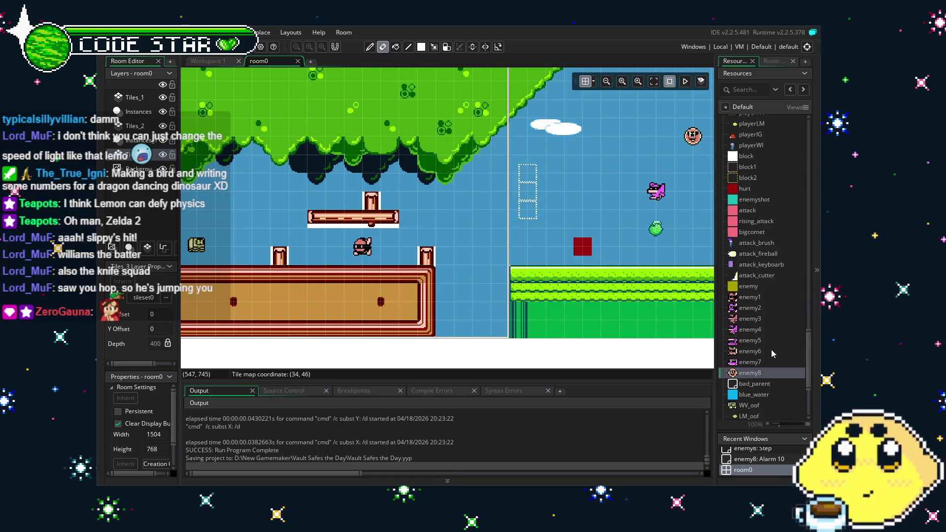
pyautogui.scroll(2, 772, 352)
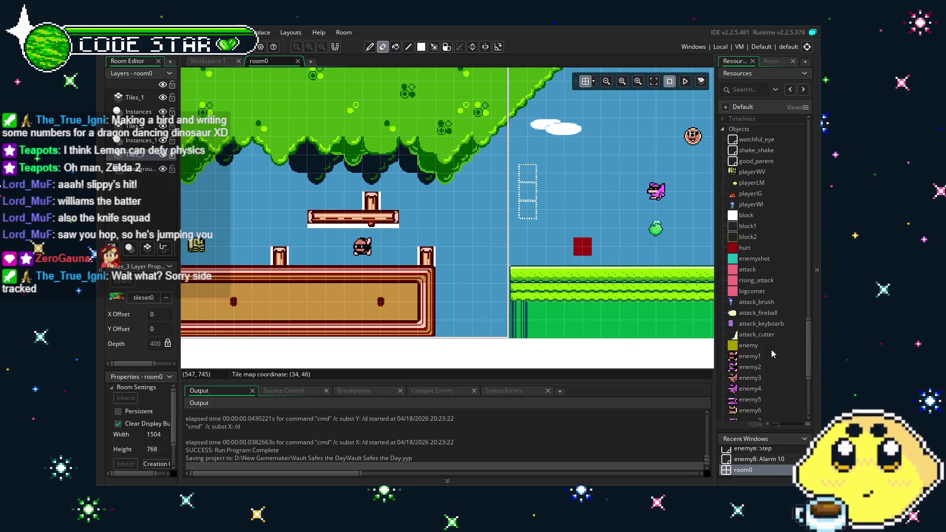
pyautogui.moveTo(552, 323); pyautogui.dragTo(481, 314)
pyautogui.hscroll(10, 481, 314)
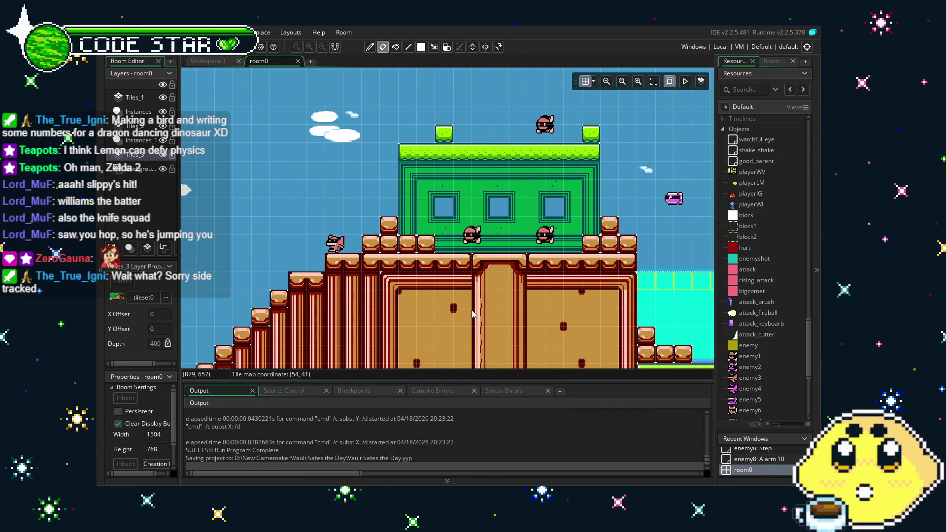
pyautogui.hscroll(-10, 349, 347)
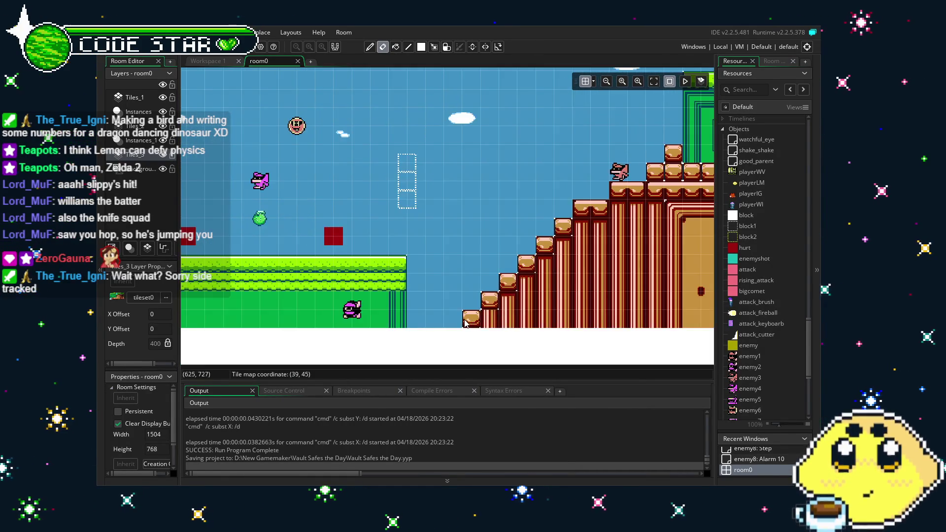
pyautogui.hscroll(-5, 408, 338)
pyautogui.scroll(-2, 501, 332)
pyautogui.hscroll(-1, 633, 325)
pyautogui.hscroll(-10, 616, 332)
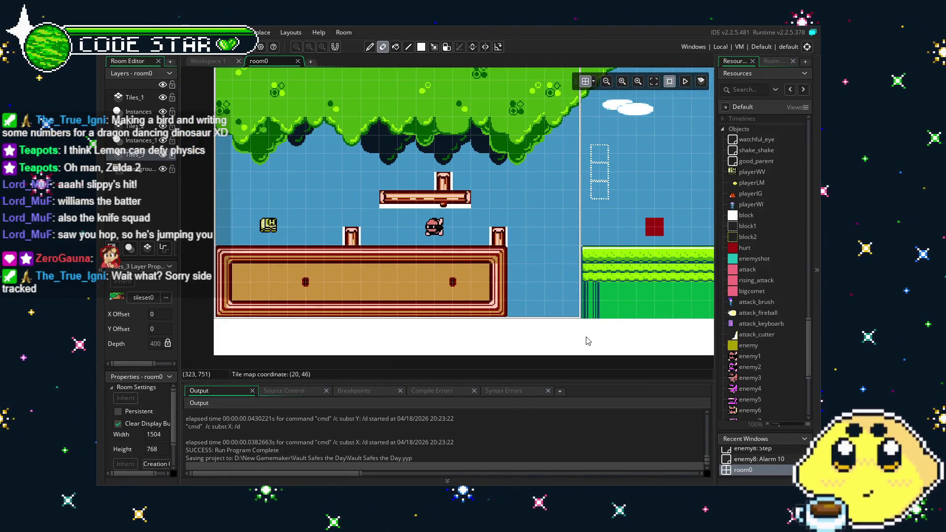
pyautogui.moveTo(572, 333)
pyautogui.mouseDown()
pyautogui.moveTo(444, 334)
pyautogui.moveTo(546, 362)
pyautogui.mouseUp()
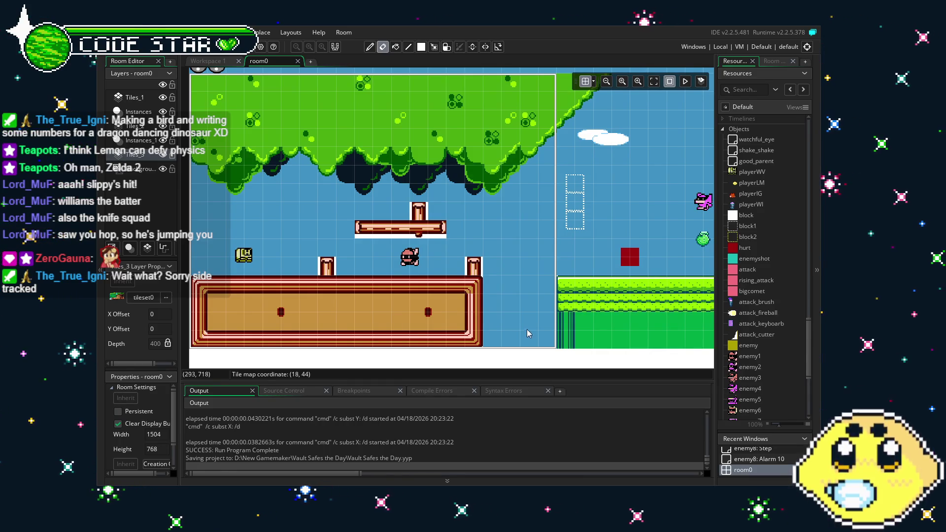
pyautogui.moveTo(617, 297)
pyautogui.mouseDown()
pyautogui.moveTo(460, 337)
pyautogui.moveTo(431, 310)
pyautogui.mouseUp()
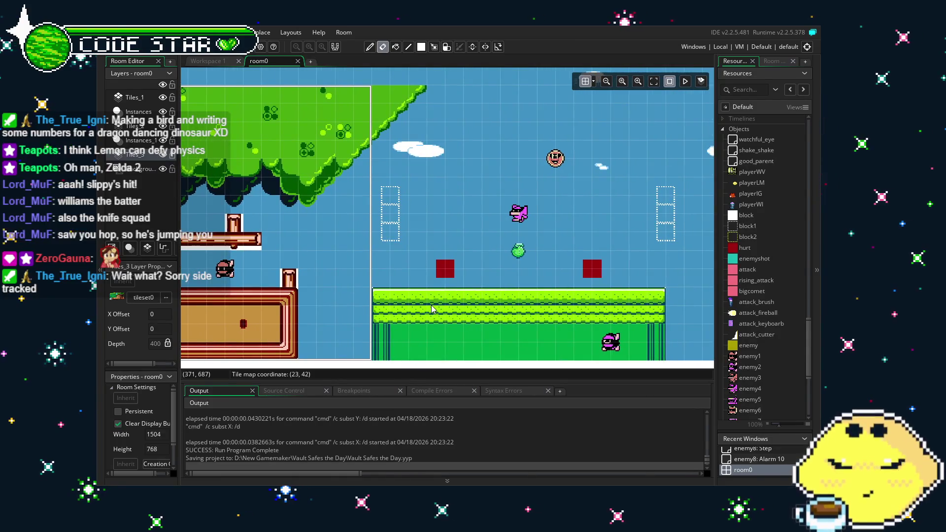
pyautogui.scroll(-6, 777, 345)
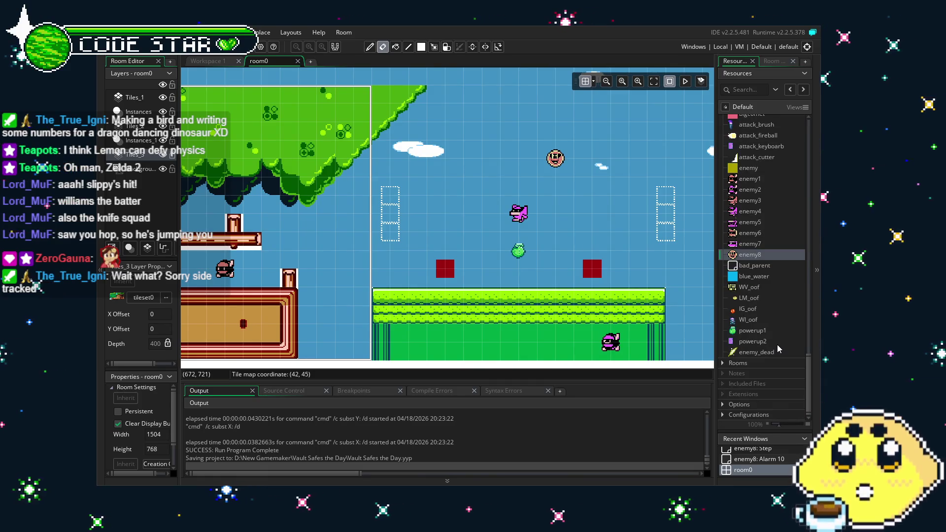
pyautogui.hscroll(3, 516, 340)
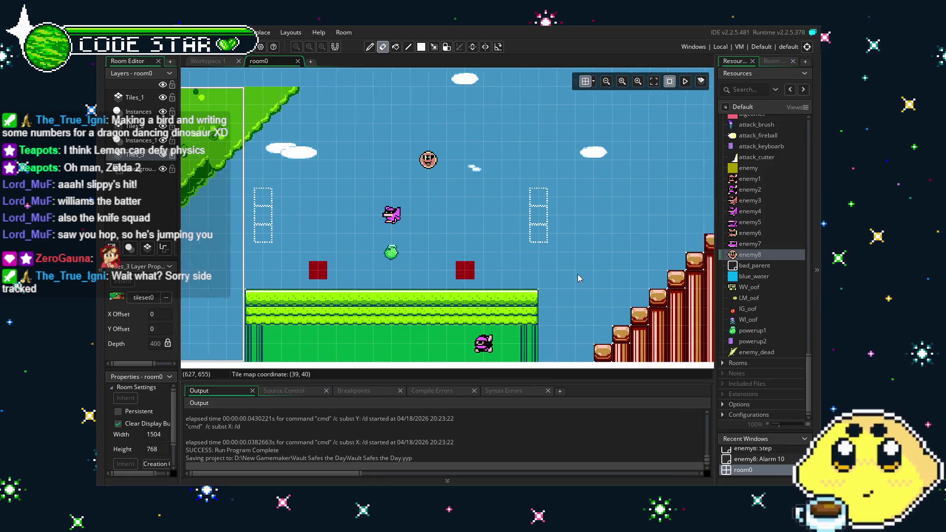
pyautogui.hscroll(4, 591, 276)
pyautogui.hscroll(5, 285, 271)
pyautogui.hscroll(1, 285, 270)
pyautogui.hscroll(7, 295, 265)
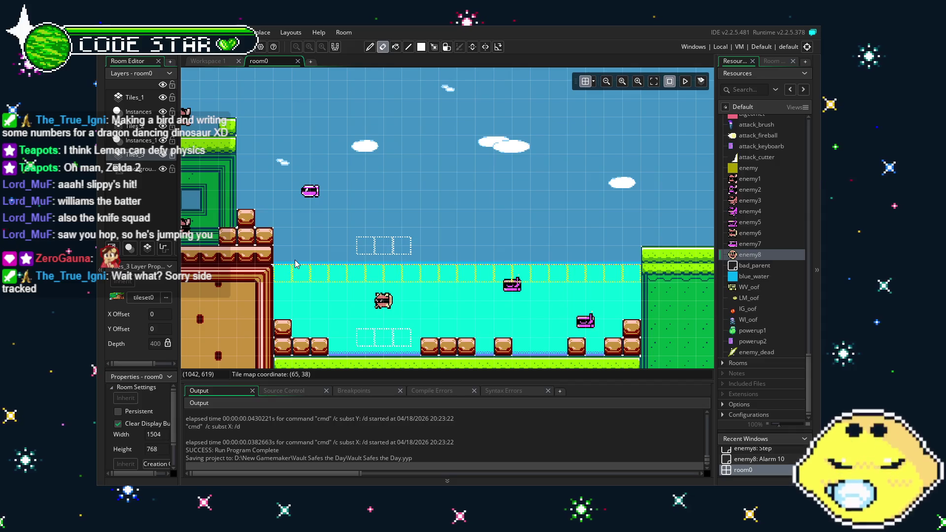
pyautogui.hscroll(-5, 304, 265)
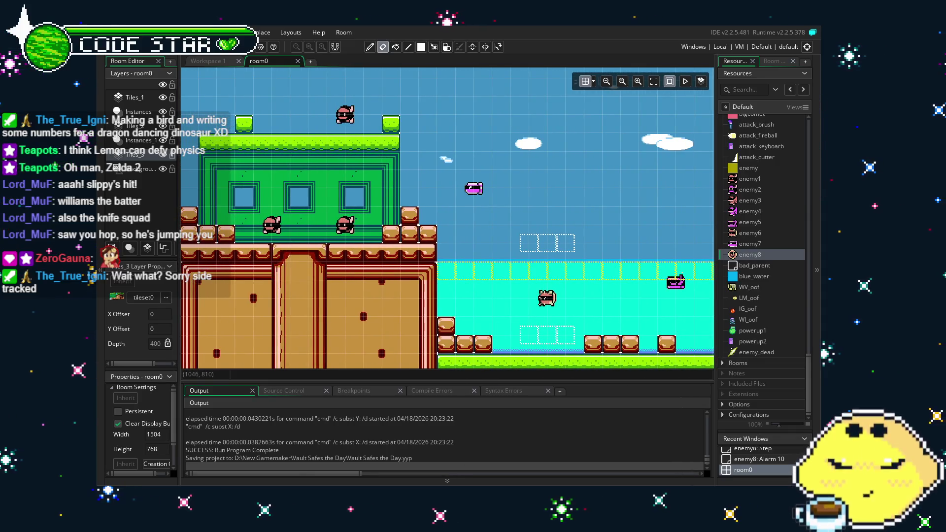
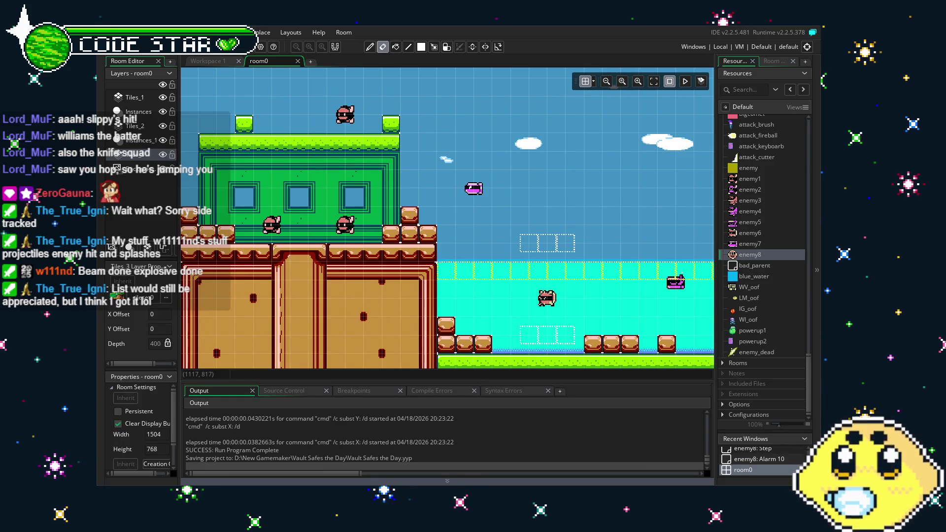
# Step: Pan across room0's building, trees and platforms, then save the project with Ctrl+S
pyautogui.moveTo(436, 286)
pyautogui.mouseDown()
pyautogui.moveTo(418, 294)
pyautogui.moveTo(436, 305)
pyautogui.mouseUp()
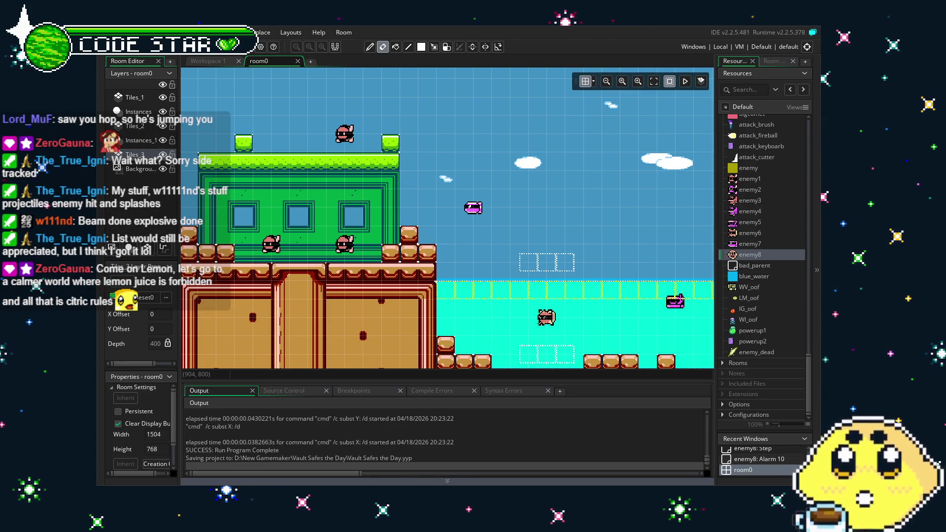
pyautogui.moveTo(283, 314)
pyautogui.mouseDown()
pyautogui.moveTo(471, 276)
pyautogui.moveTo(526, 246)
pyautogui.mouseUp()
pyautogui.moveTo(347, 295); pyautogui.dragTo(537, 296)
pyautogui.moveTo(390, 315); pyautogui.dragTo(472, 319)
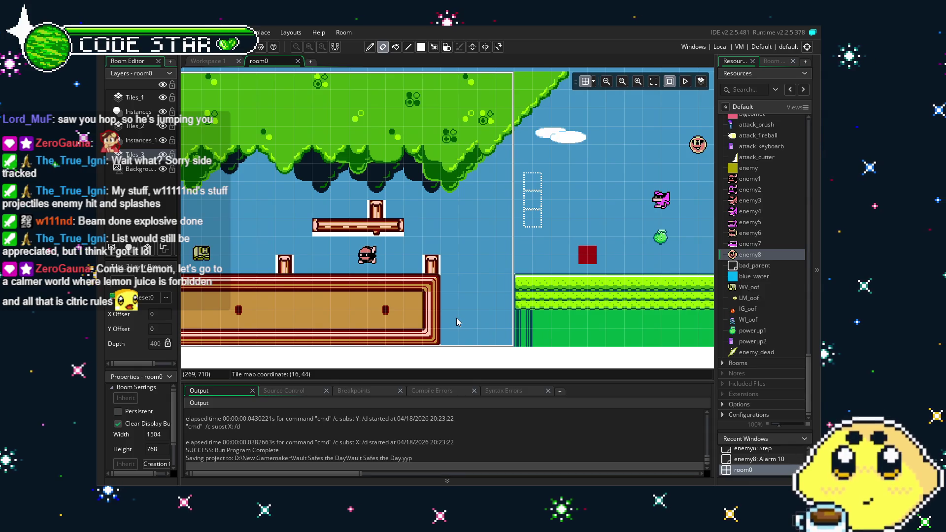
pyautogui.hotkey('ctrl', 's')
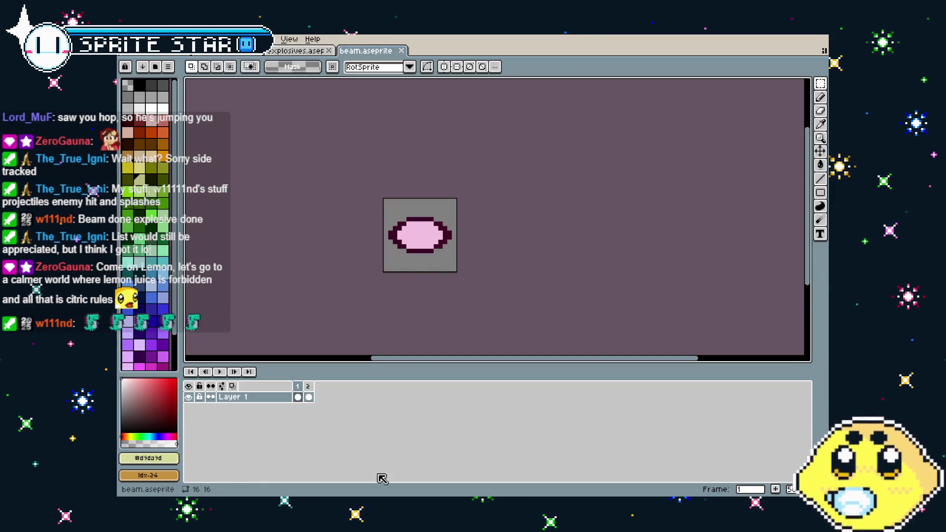
# Step: Export the beam sprite as beam.gif, accepting the default GIF options
pyautogui.scroll(-1, 408, 235)
pyautogui.scroll(1, 409, 235)
pyautogui.click(127, 39)
pyautogui.moveTo(148, 127)
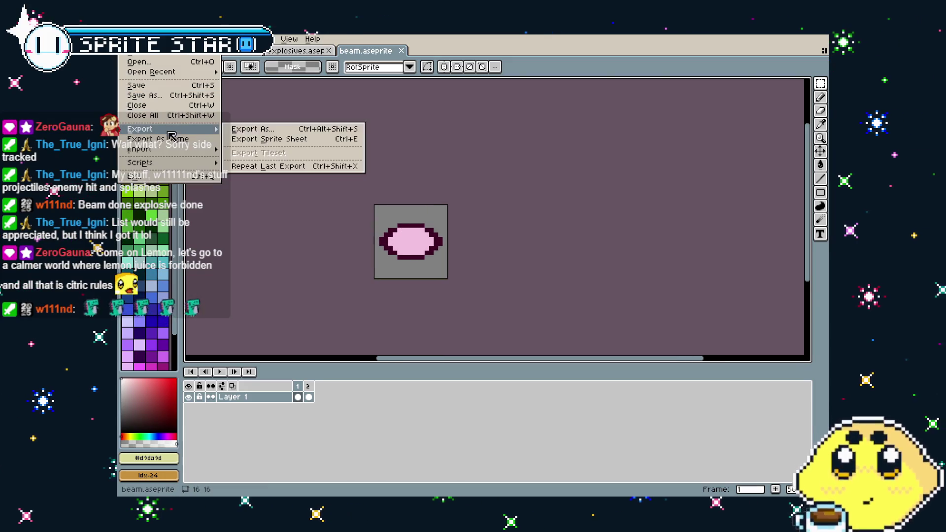
pyautogui.click(249, 128)
pyautogui.click(433, 331)
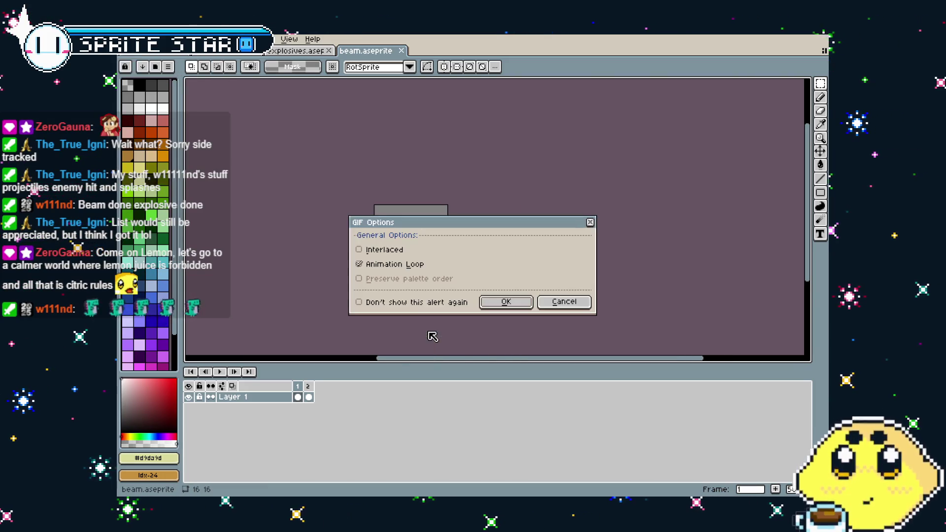
pyautogui.click(505, 302)
# Step: Switch to the explosives file and play its animation, stopping on frame 4
pyautogui.click(313, 39)
pyautogui.click(313, 39)
pyautogui.click(296, 51)
pyautogui.scroll(3, 330, 185)
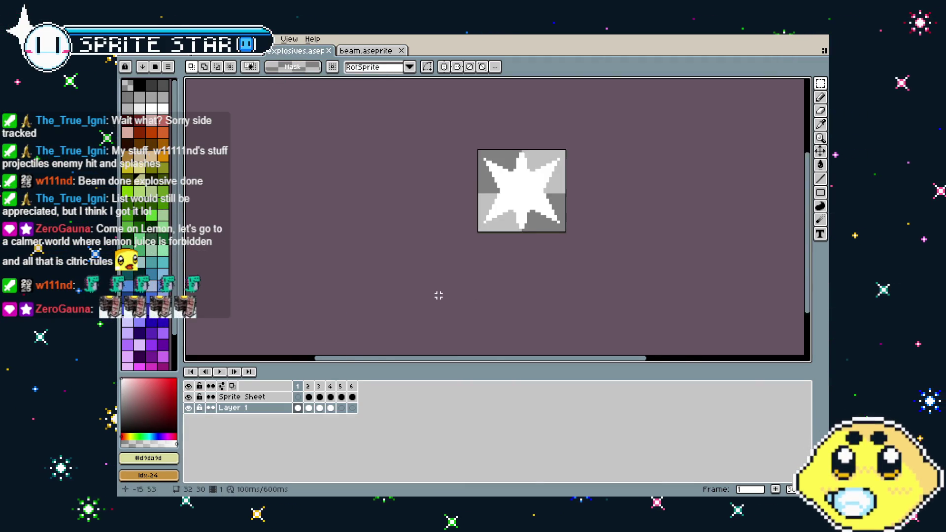
pyautogui.scroll(1, 311, 281)
pyautogui.press('Return')
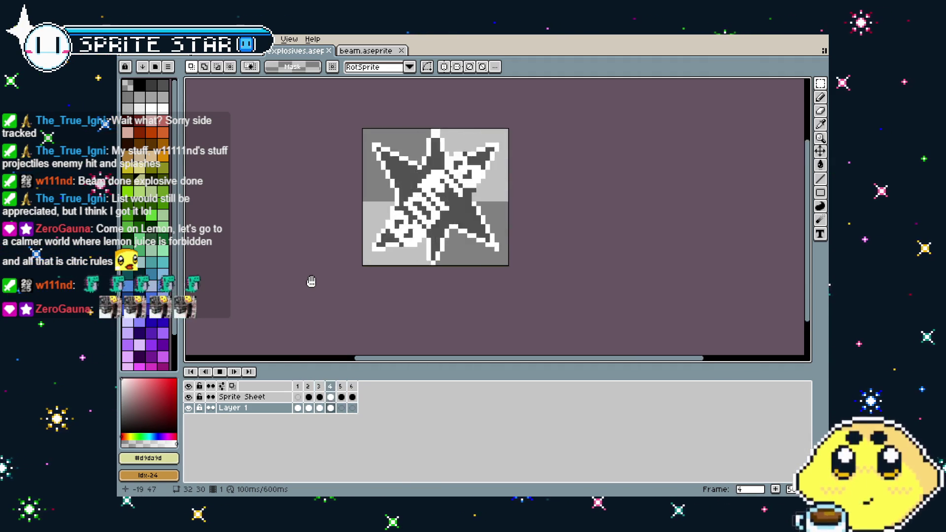
pyautogui.press('Return')
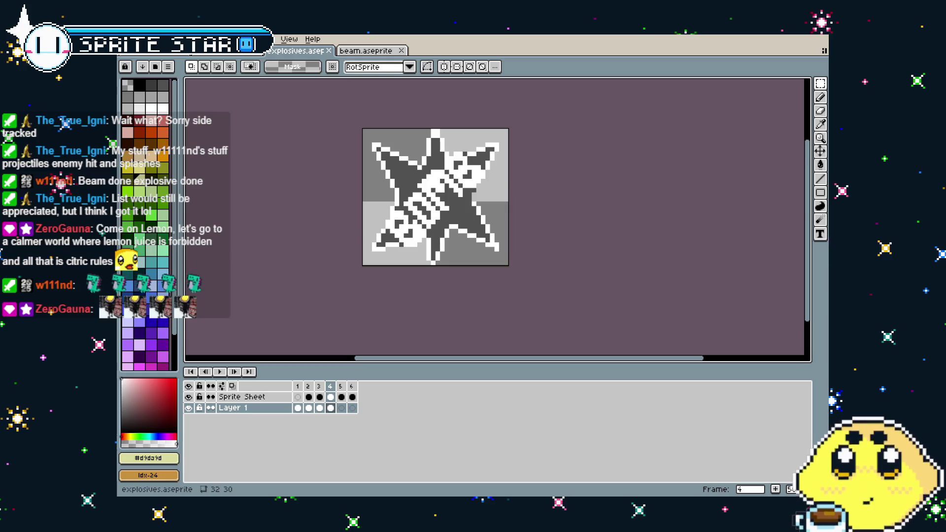
# Step: Export the explosion animation as explosives.gif, accepting the layers warning and GIF options
pyautogui.click(128, 39)
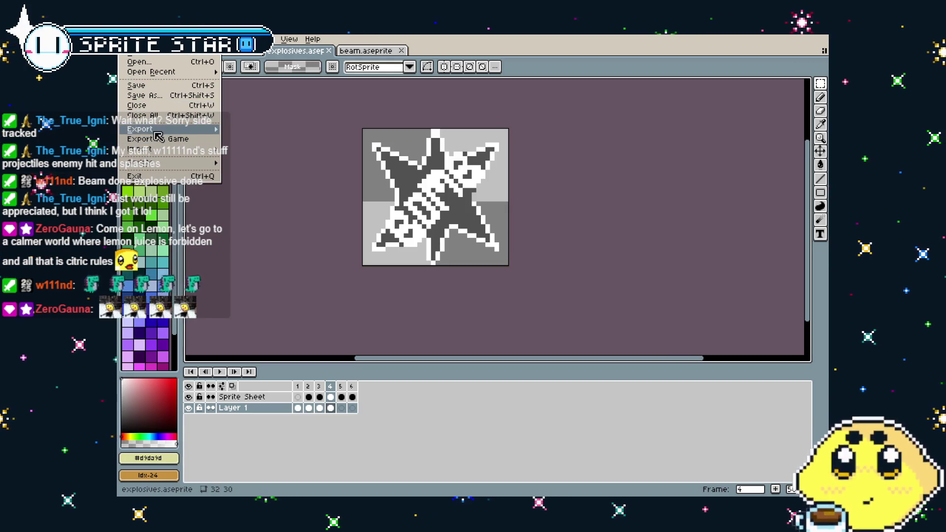
pyautogui.moveTo(158, 129)
pyautogui.click(301, 129)
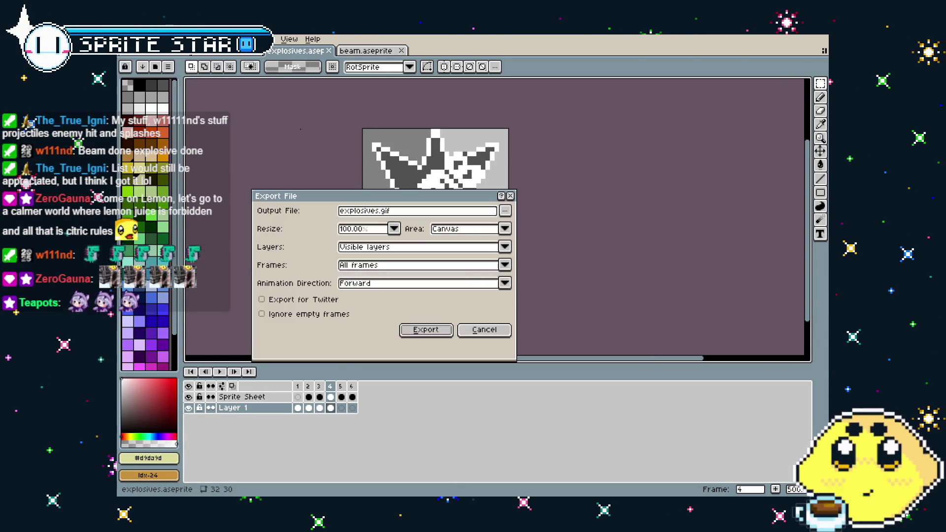
pyautogui.click(420, 329)
pyautogui.click(462, 321)
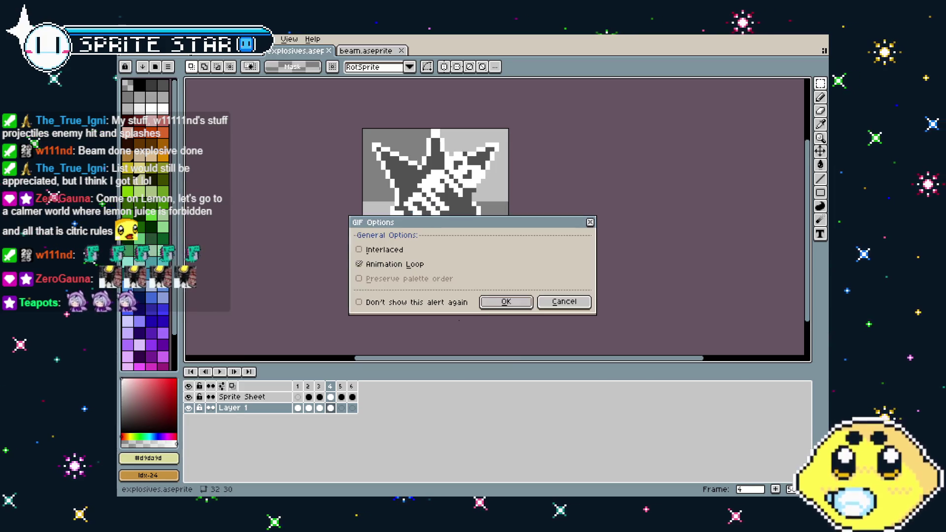
pyautogui.click(504, 299)
pyautogui.moveTo(405, 312); pyautogui.dragTo(338, 321)
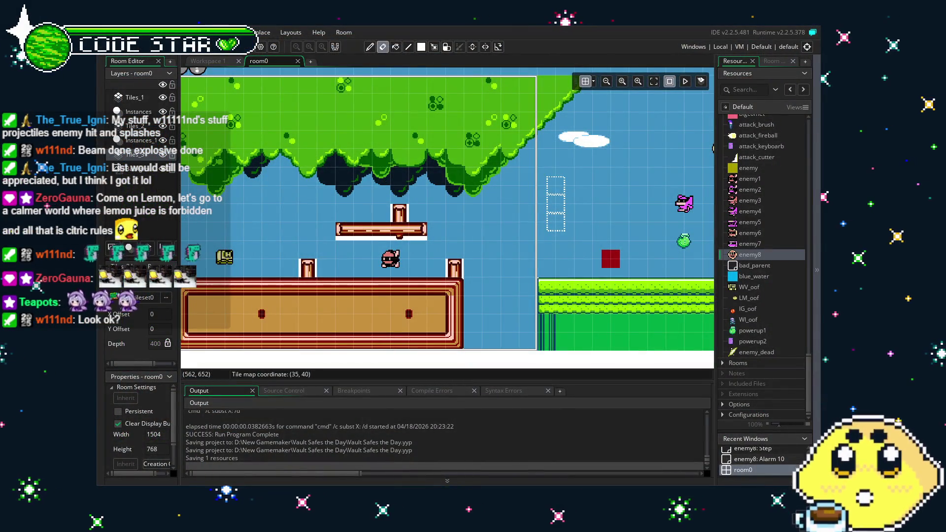
# Step: Create a new sprite from the six explosion frames with its origin at Middle Centre
pyautogui.scroll(-15, 748, 284)
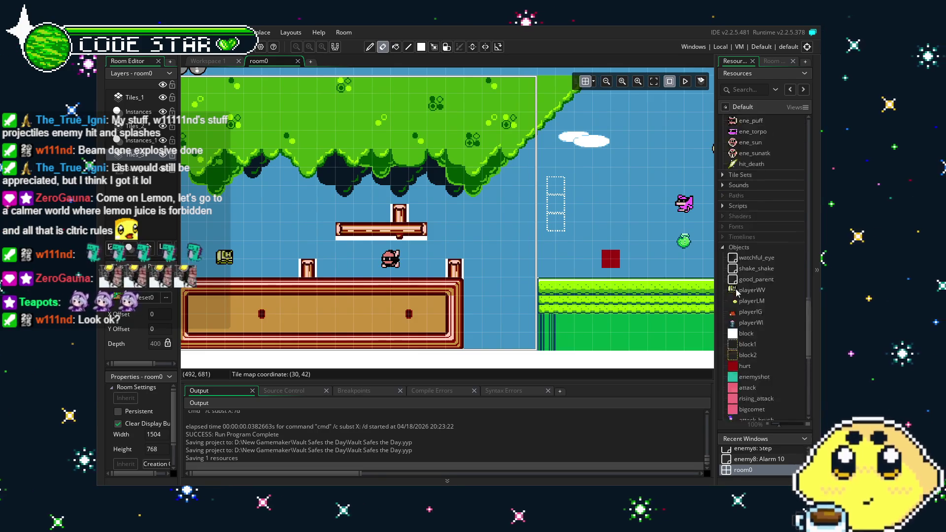
pyautogui.rightClick(749, 285)
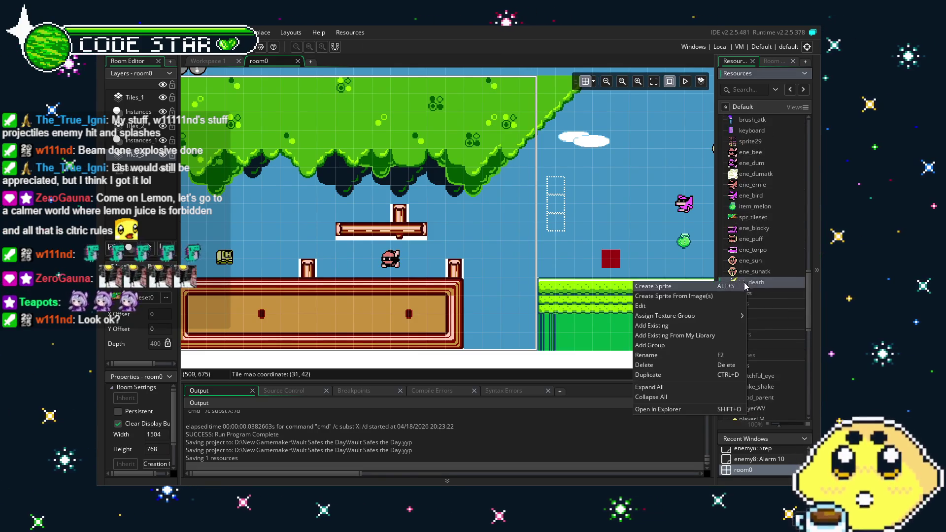
pyautogui.click(650, 291)
pyautogui.click(285, 146)
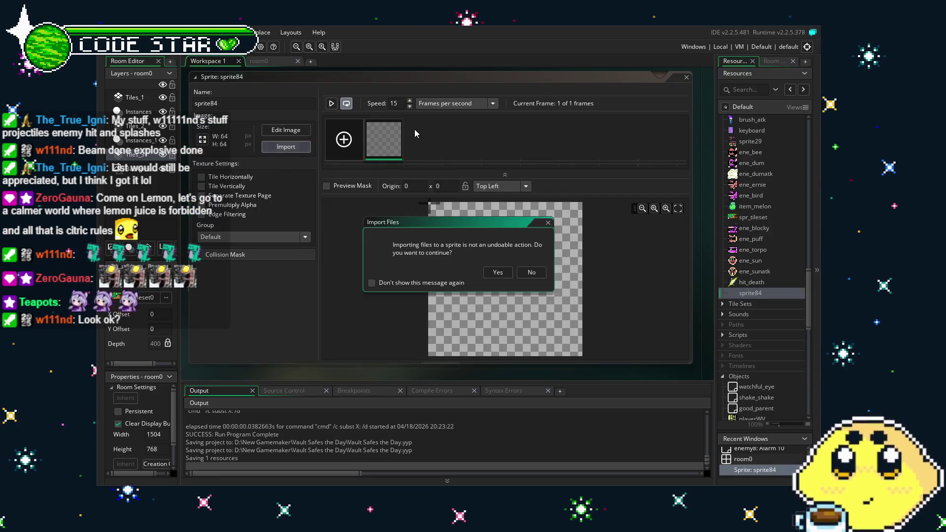
pyautogui.click(498, 272)
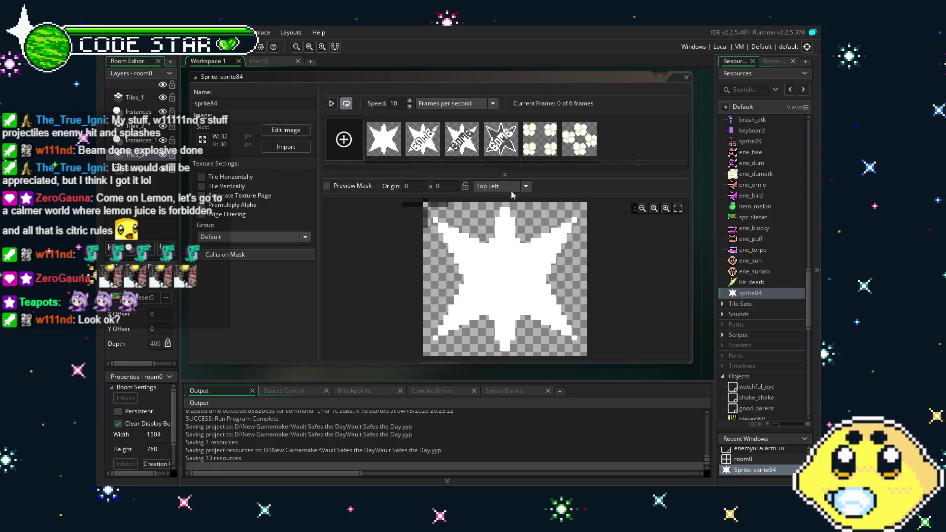
pyautogui.click(523, 186)
pyautogui.click(514, 239)
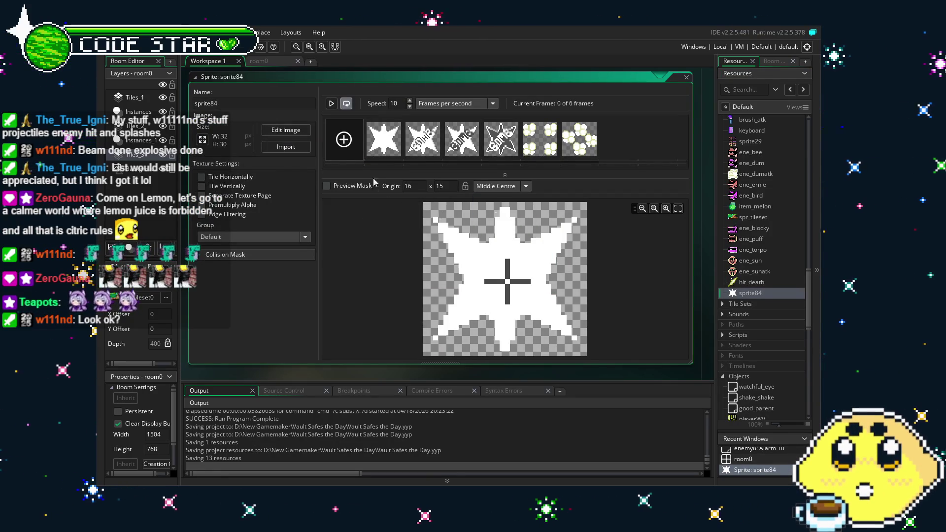
# Step: Preview the explosion animation, name the sprite explodey, and start another new sprite
pyautogui.click(489, 151)
pyautogui.click(385, 143)
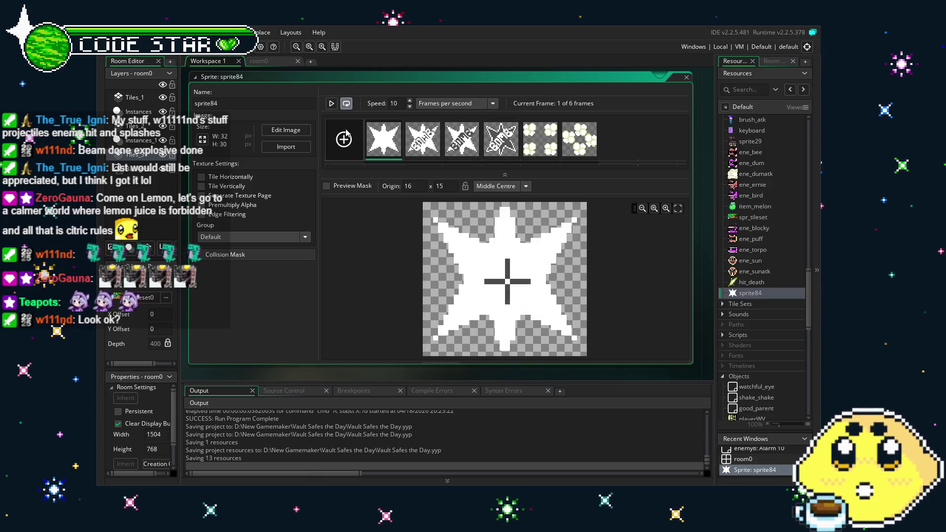
pyautogui.click(332, 104)
pyautogui.click(332, 104)
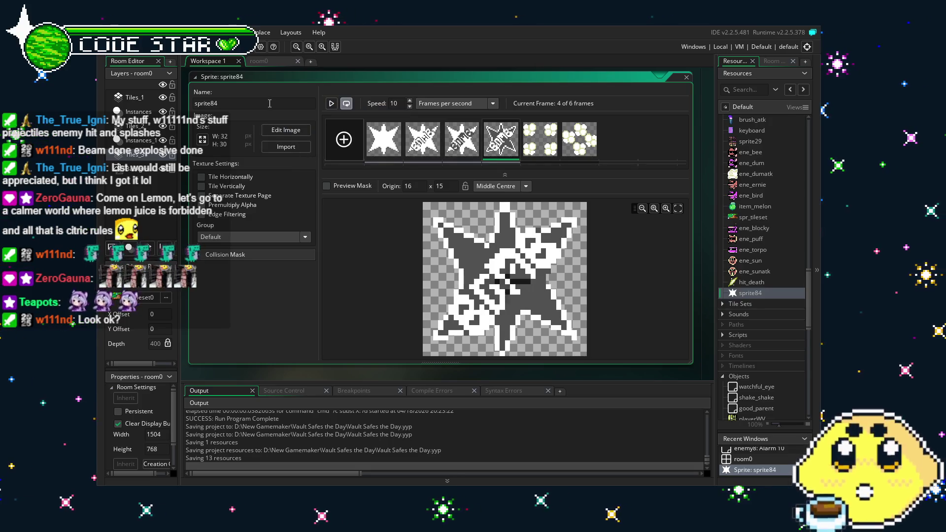
pyautogui.write('expl')
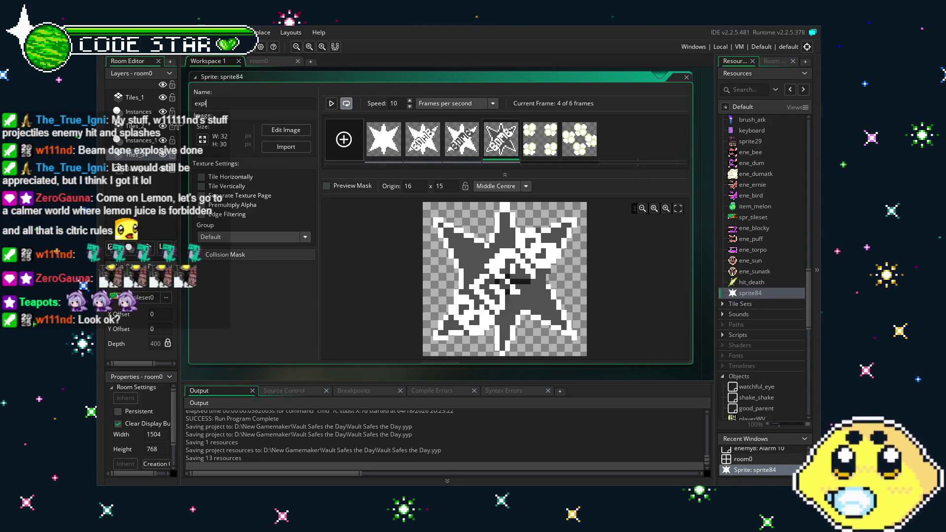
pyautogui.write('odey')
pyautogui.hotkey('alt', 's')
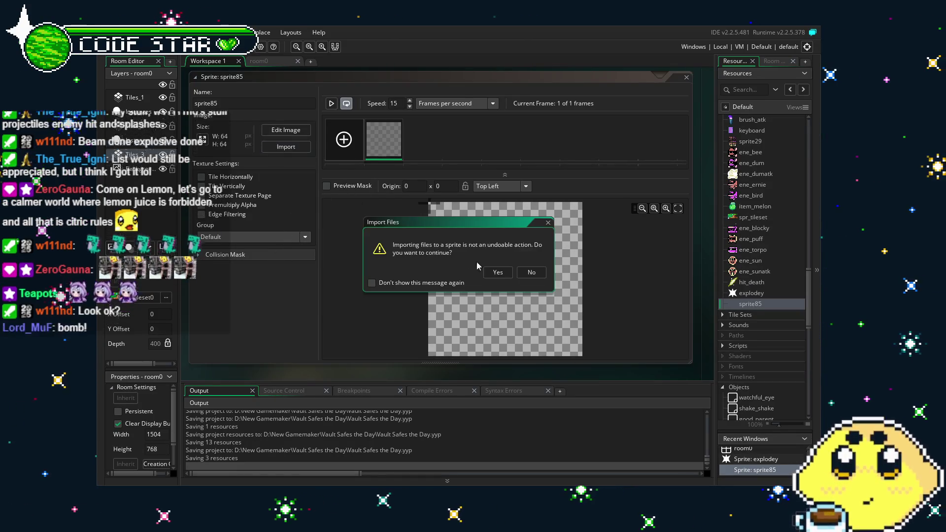
# Step: Import the two pink beam frames, set origin to Middle Centre, and name the sprite beam
pyautogui.click(501, 274)
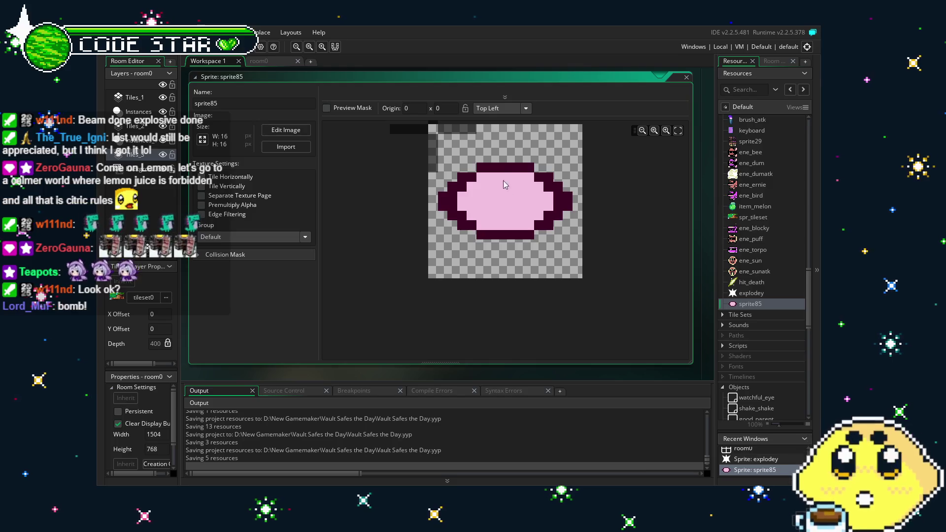
pyautogui.click(499, 186)
pyautogui.click(495, 237)
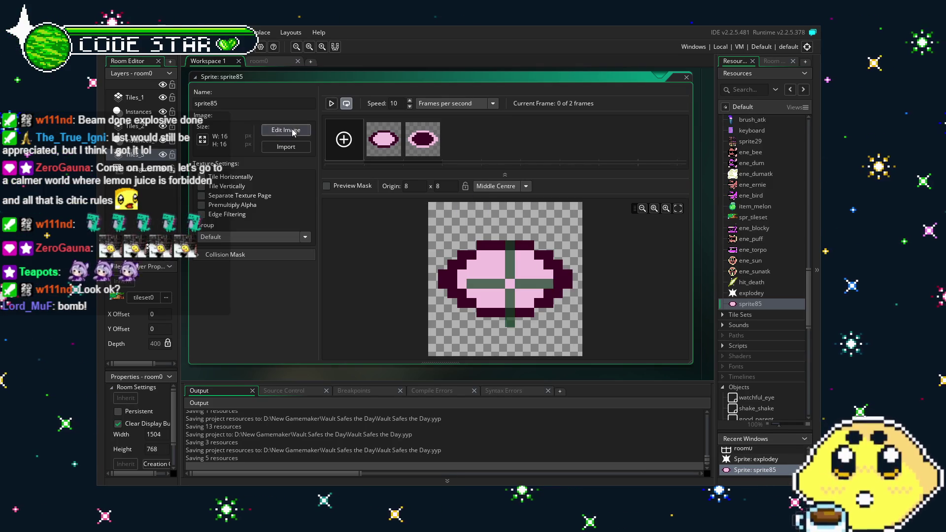
pyautogui.click(331, 104)
pyautogui.click(331, 104)
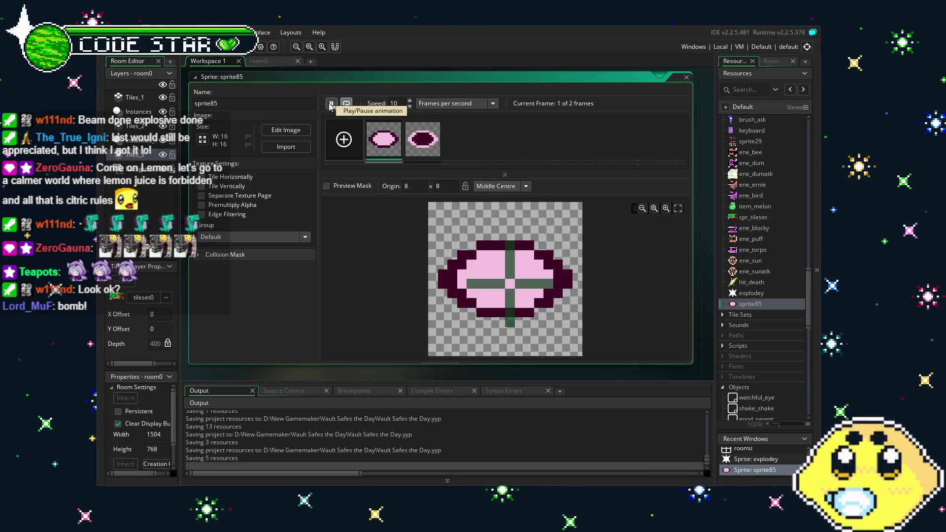
pyautogui.write('beam')
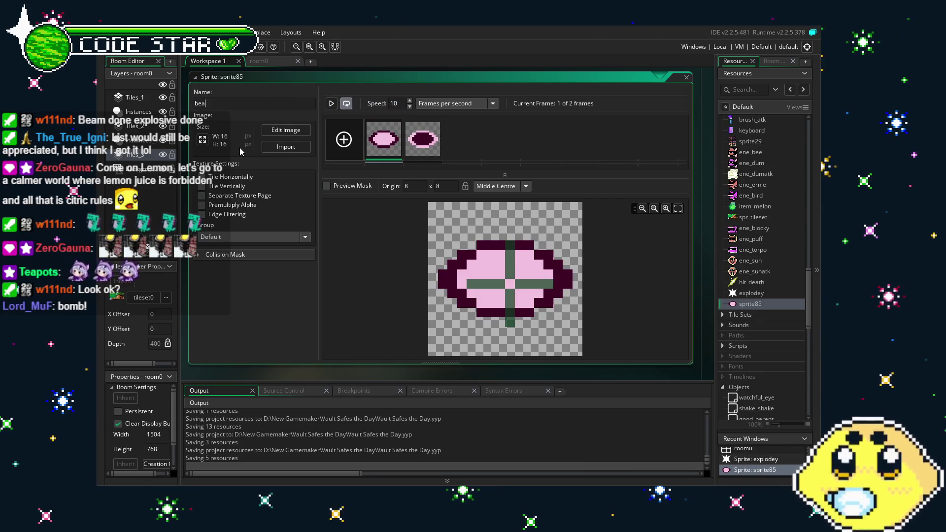
pyautogui.press('Return')
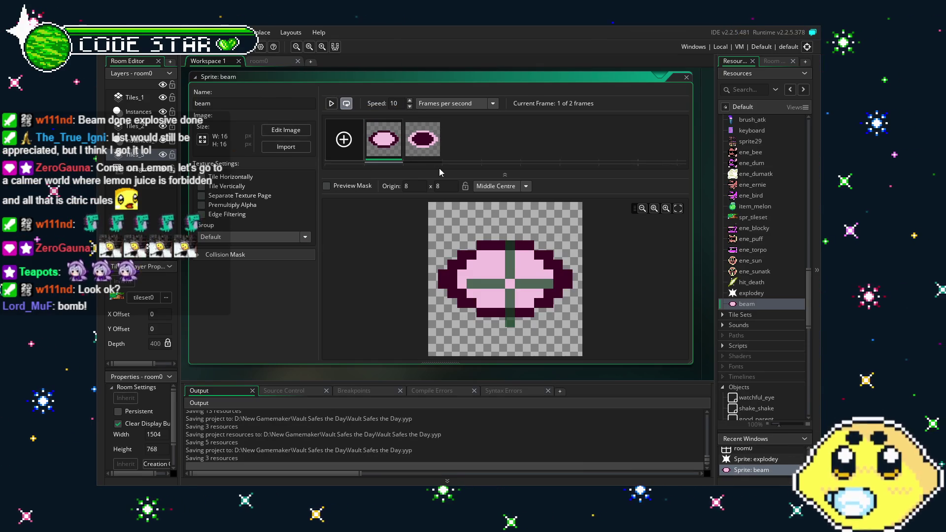
pyautogui.scroll(15, 759, 321)
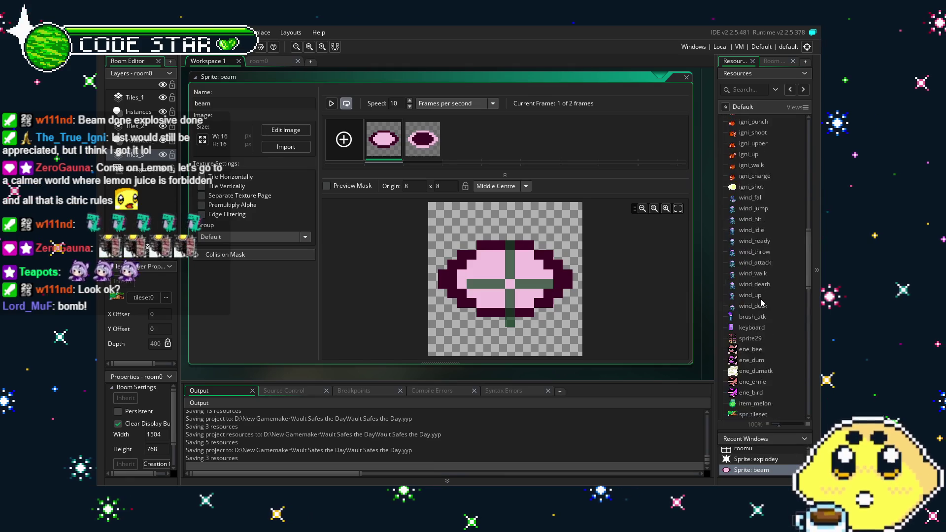
pyautogui.scroll(3, 757, 331)
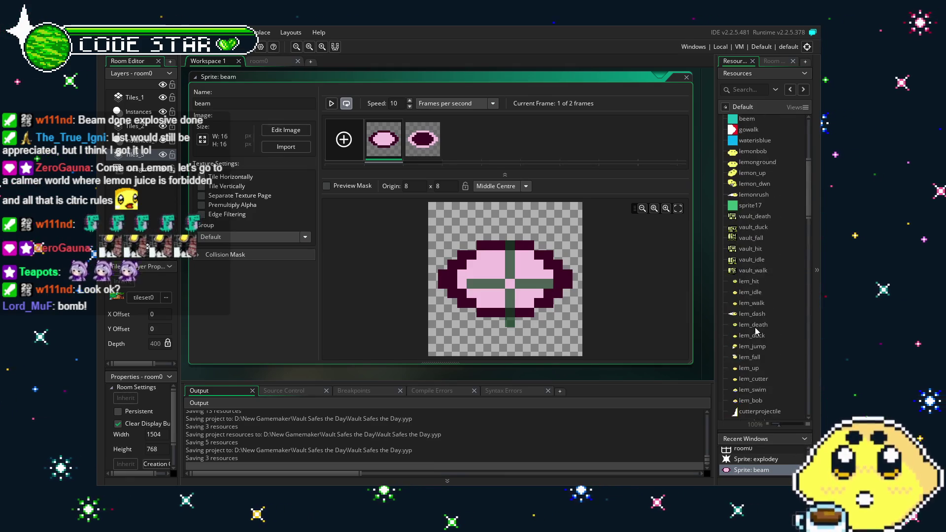
pyautogui.scroll(3, 758, 331)
# Step: Open the old beem sprite and scroll through the Resources list
pyautogui.doubleClick(761, 177)
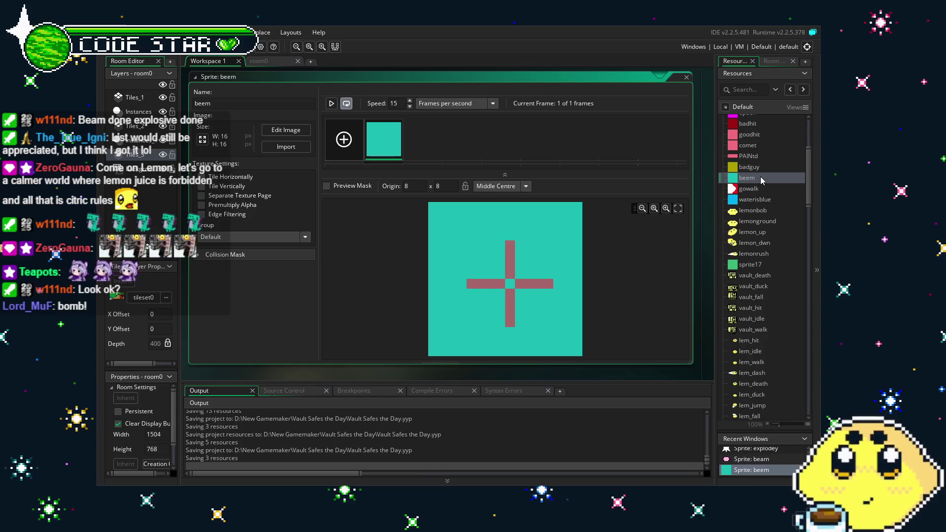
pyautogui.scroll(-15, 767, 330)
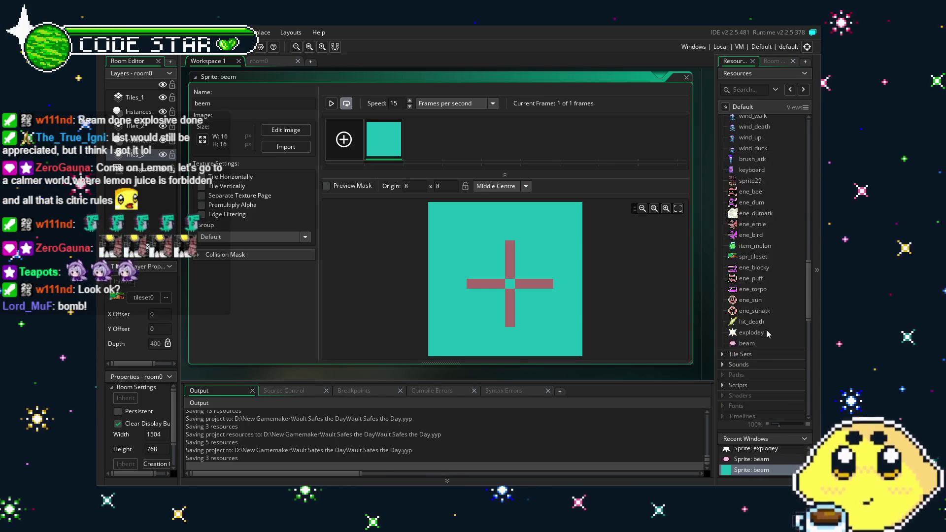
pyautogui.scroll(-3, 767, 333)
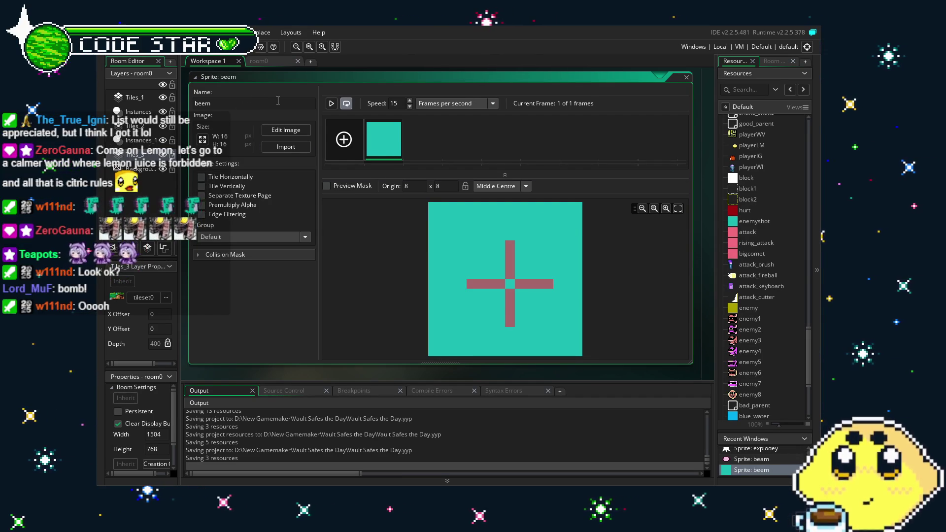
pyautogui.scroll(-2, 729, 376)
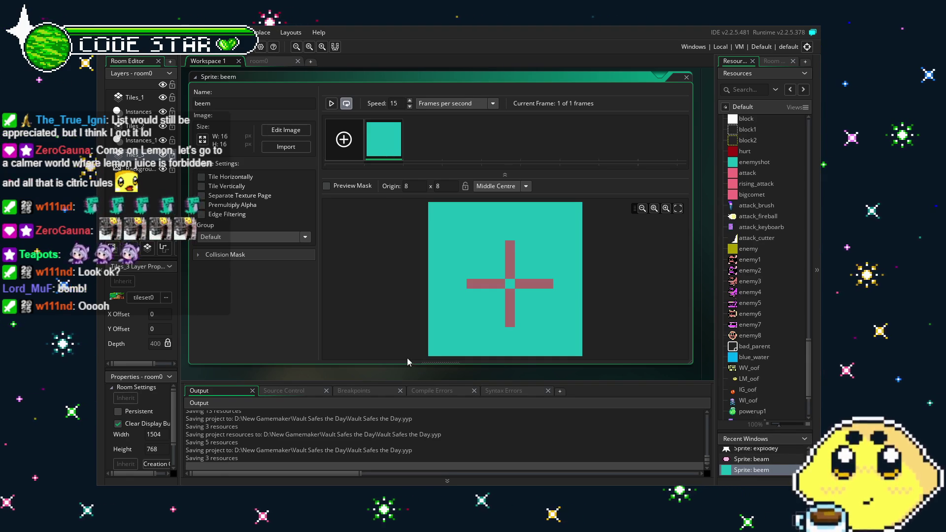
pyautogui.scroll(-3, 762, 382)
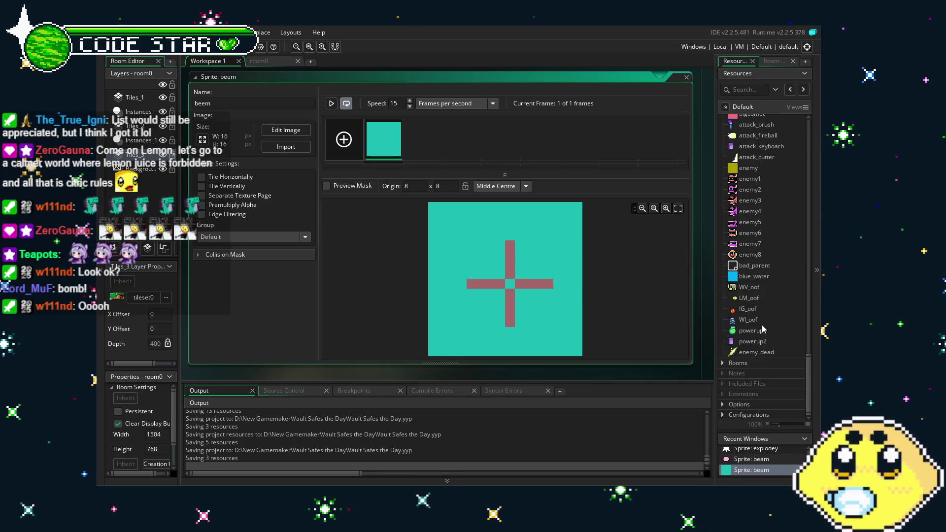
pyautogui.scroll(2, 763, 326)
pyautogui.scroll(2, 763, 329)
pyautogui.scroll(-3, 762, 325)
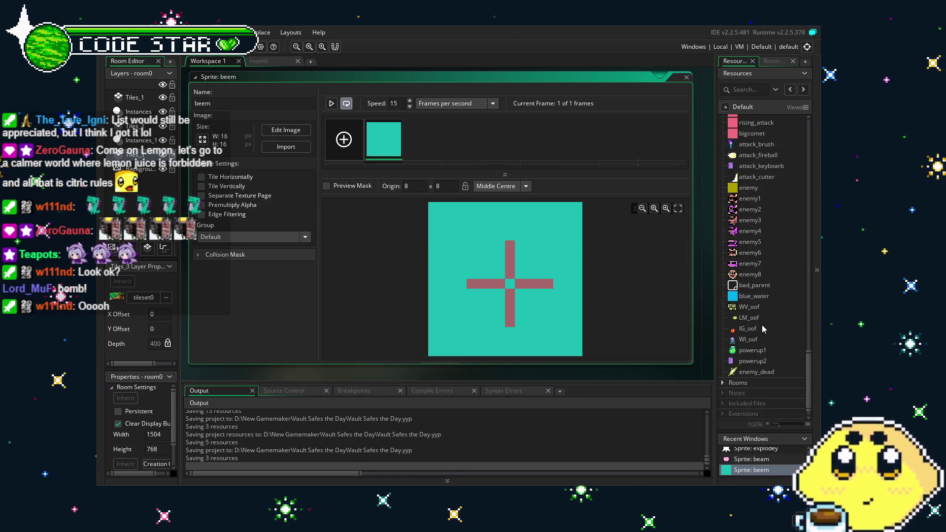
pyautogui.scroll(15, 762, 325)
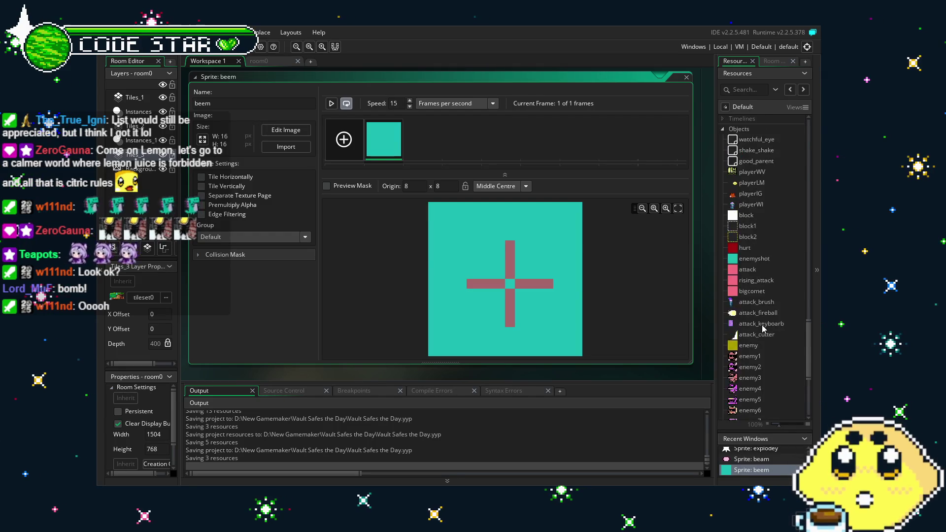
# Step: Open the 32×30 six-frame explodey sprite and scroll through the Resources list
pyautogui.doubleClick(752, 275)
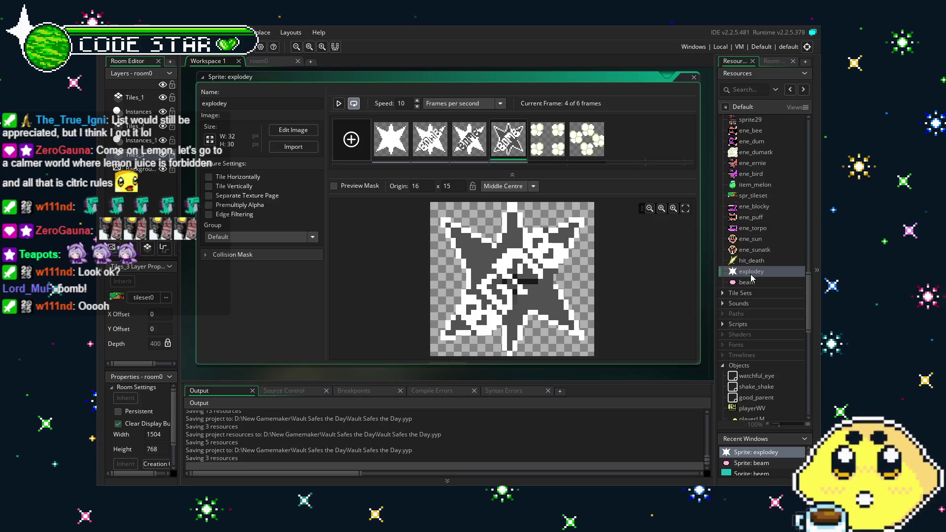
pyautogui.scroll(-10, 752, 278)
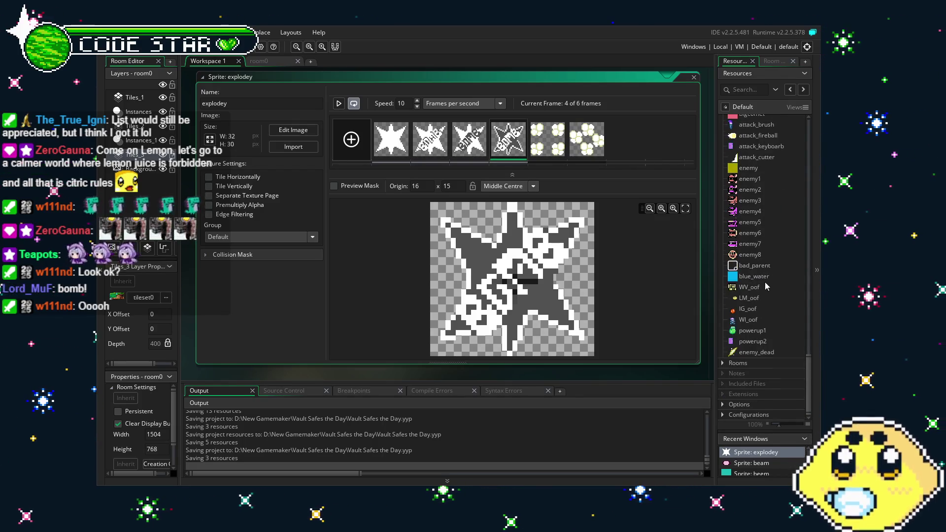
pyautogui.scroll(2, 765, 282)
pyautogui.scroll(5, 761, 283)
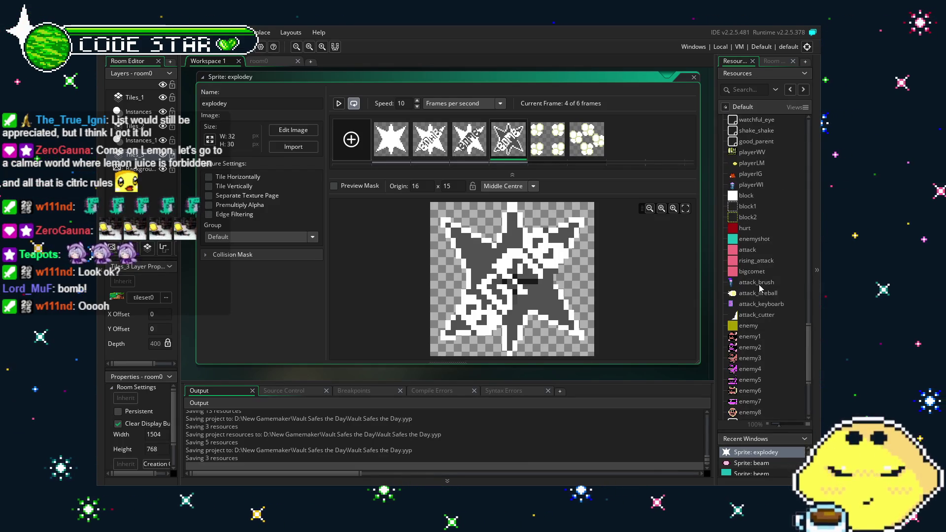
pyautogui.scroll(-2, 754, 303)
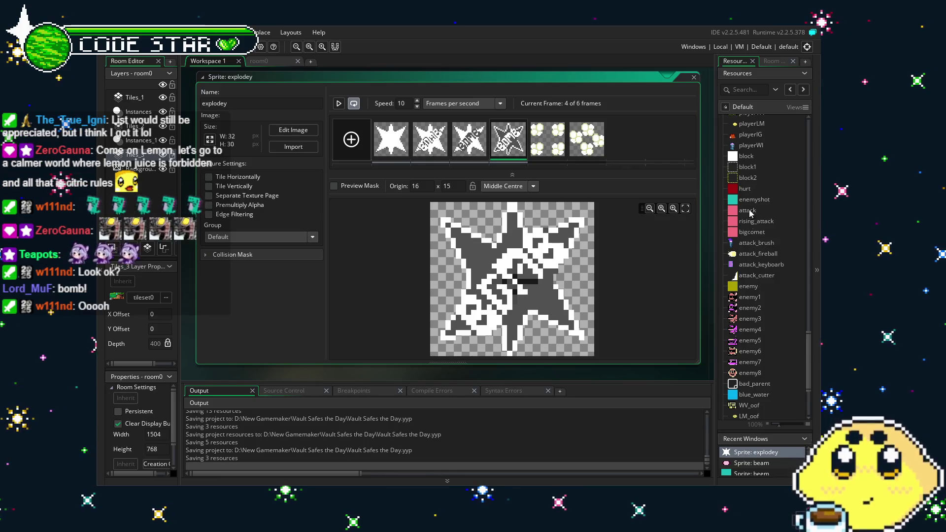
pyautogui.scroll(3, 753, 307)
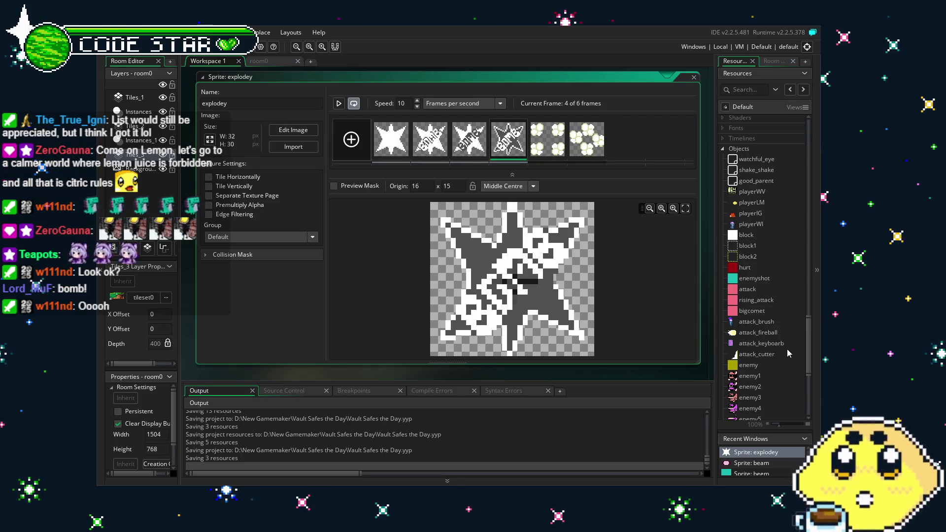
pyautogui.scroll(-3, 762, 374)
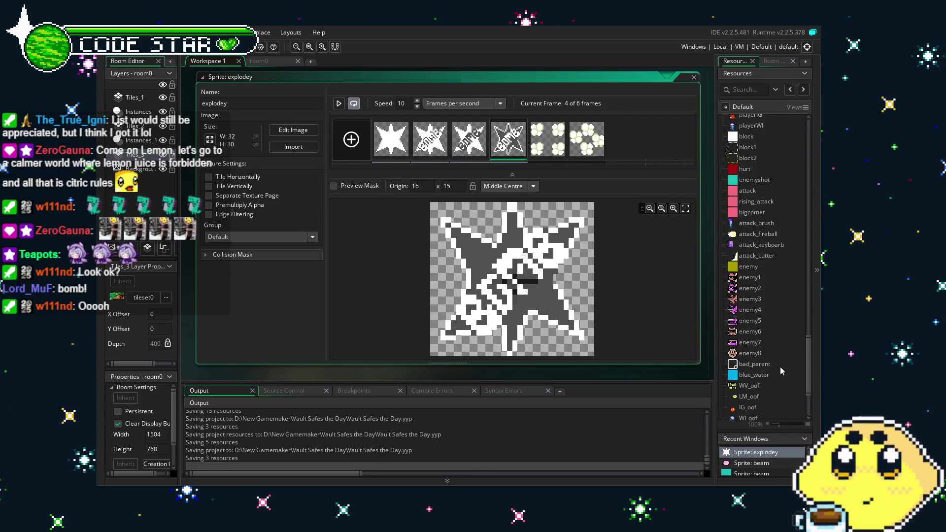
pyautogui.scroll(-2, 775, 363)
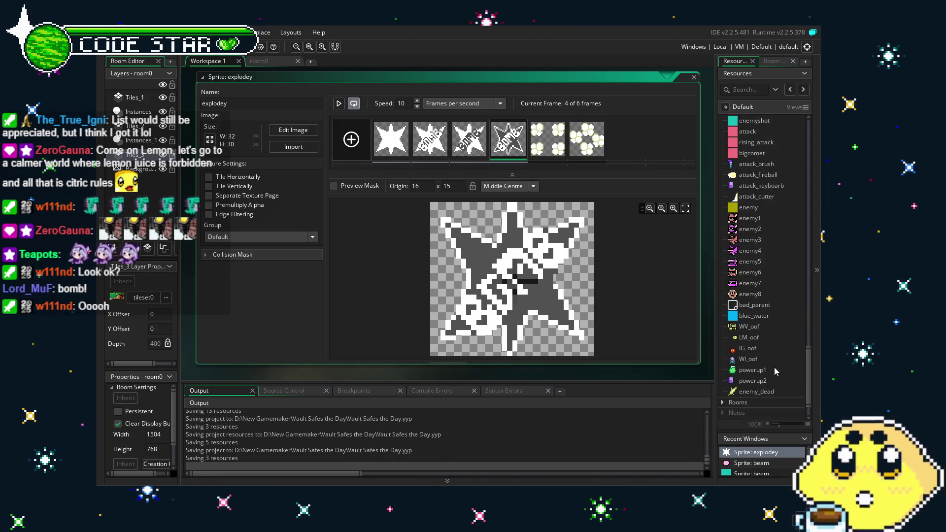
# Step: Set the enemyshot object's sprite to beam, replacing the teal beem square
pyautogui.scroll(2, 777, 295)
pyautogui.doubleClick(754, 159)
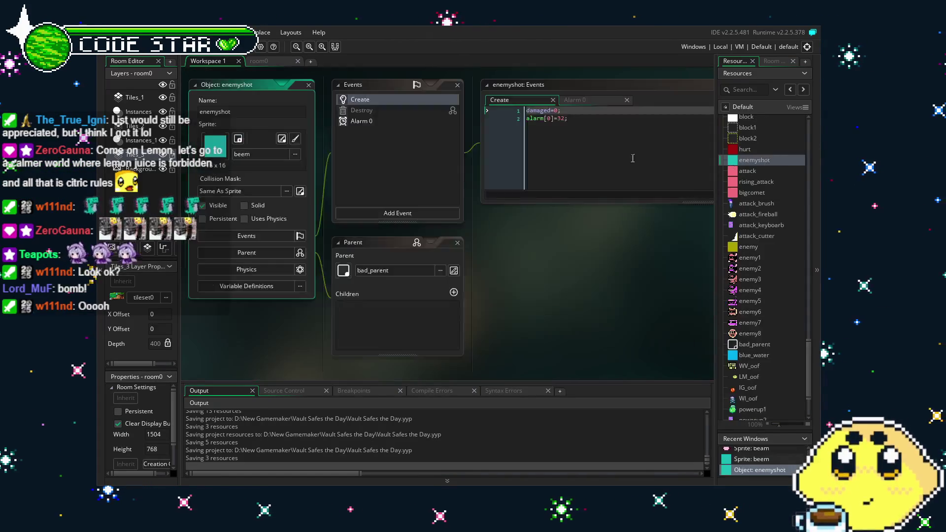
pyautogui.click(262, 154)
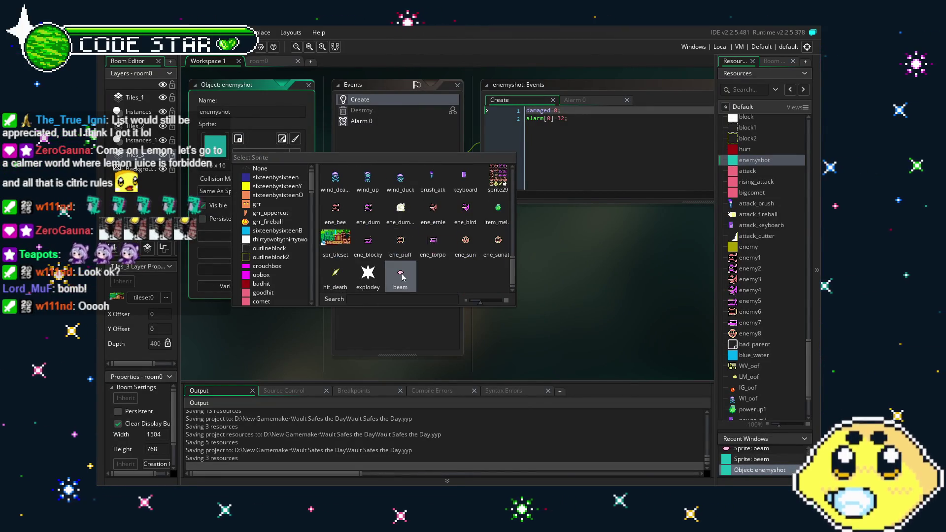
pyautogui.click(379, 286)
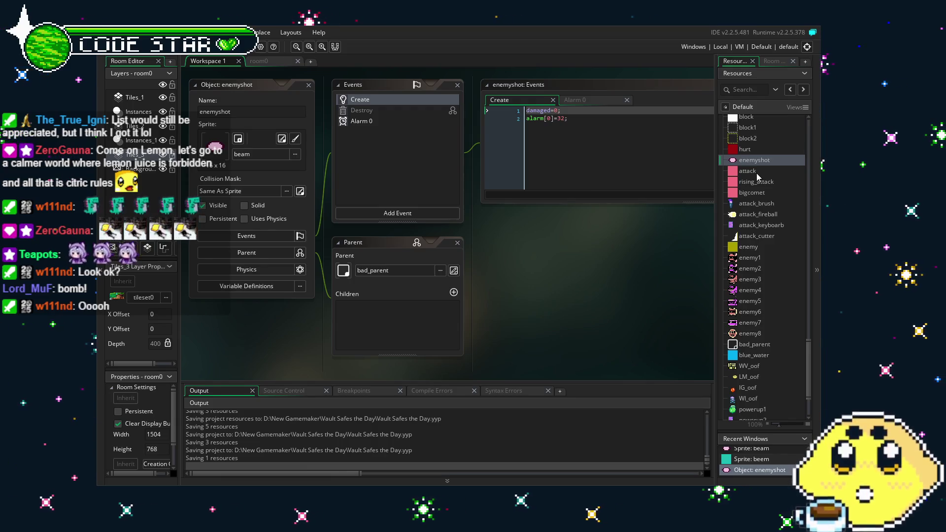
pyautogui.scroll(-3, 773, 327)
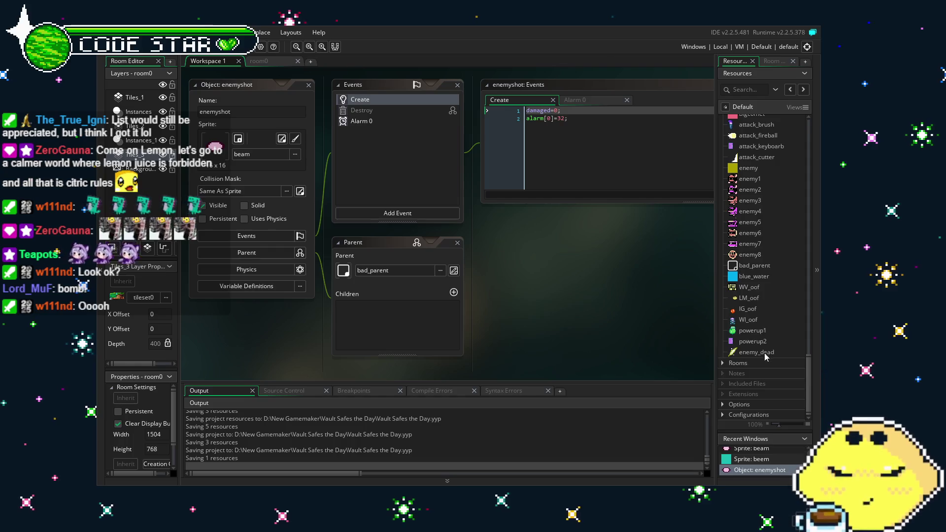
pyautogui.rightClick(767, 356)
# Step: Duplicate enemy_dead as enemy_dead1 and set its parent to bad_parent
pyautogui.click(670, 438)
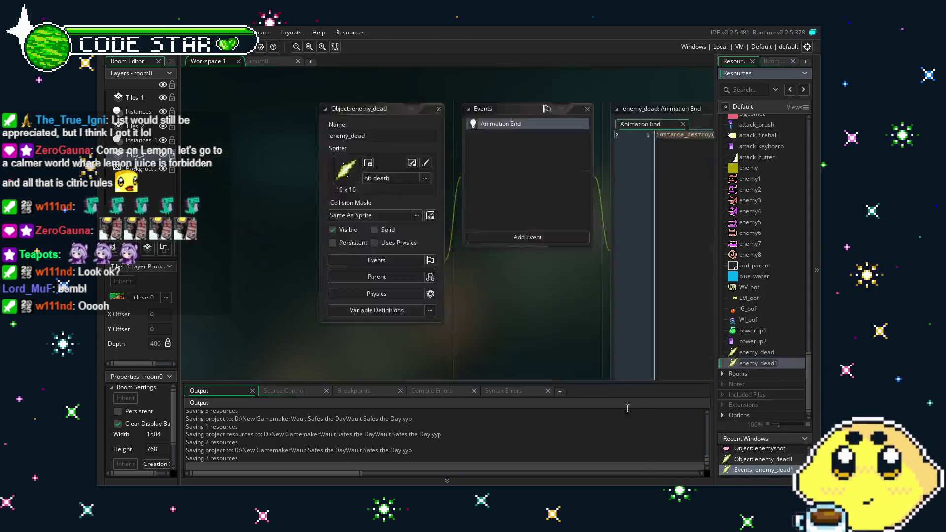
pyautogui.click(498, 280)
pyautogui.click(614, 272)
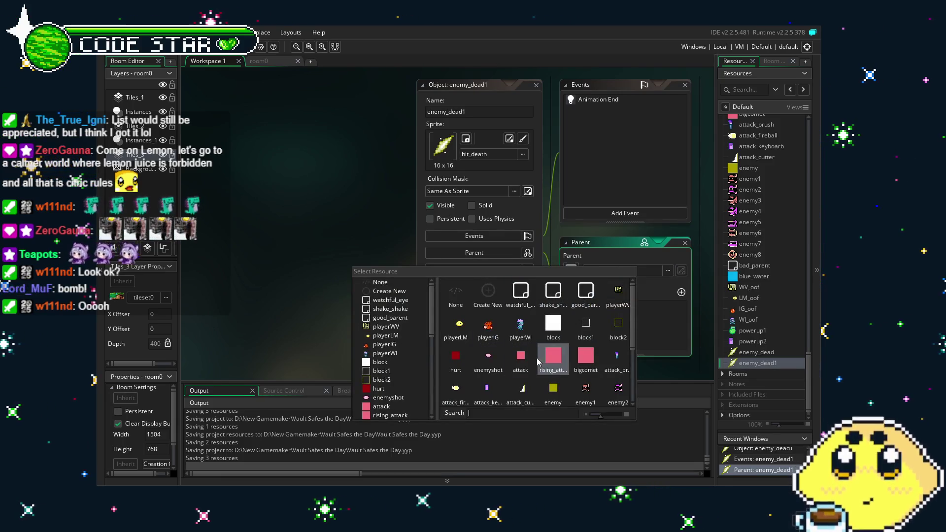
pyautogui.scroll(-1, 535, 362)
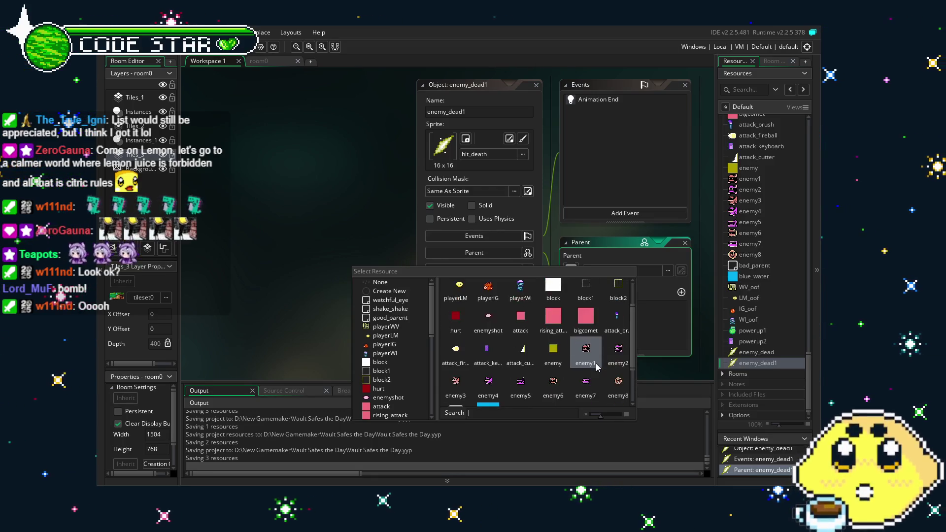
pyautogui.scroll(1, 597, 368)
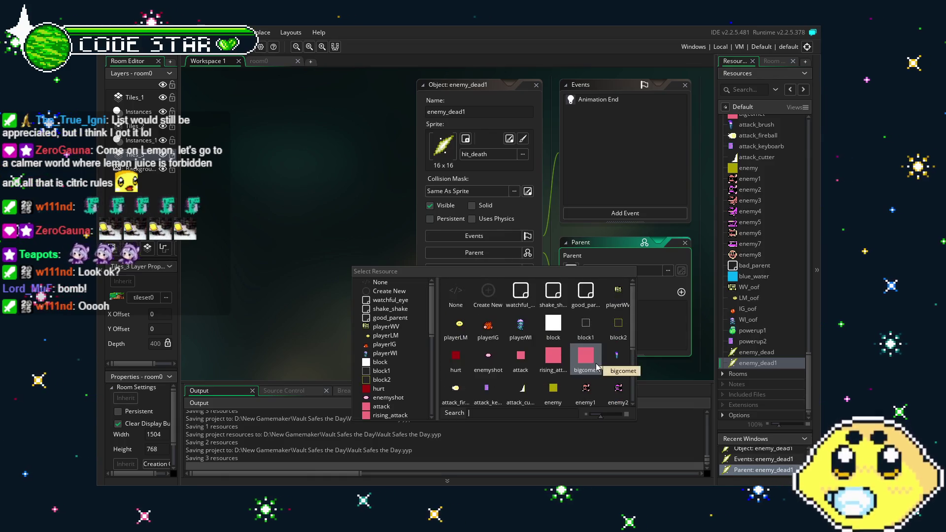
pyautogui.scroll(-1, 601, 359)
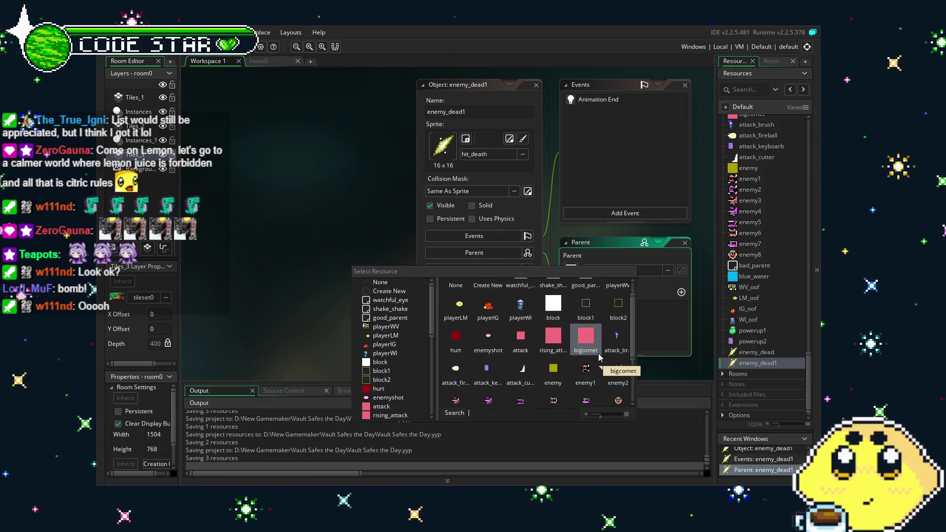
pyautogui.scroll(-2, 600, 356)
pyautogui.click(451, 368)
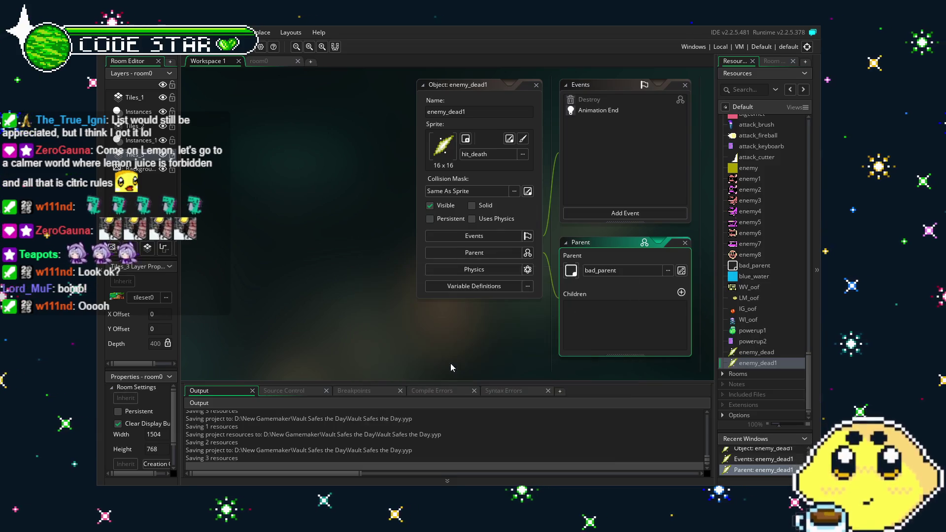
# Step: Review enemyshot's Create event code, then return to the enemy_dead1 object
pyautogui.moveTo(553, 341); pyautogui.dragTo(393, 345)
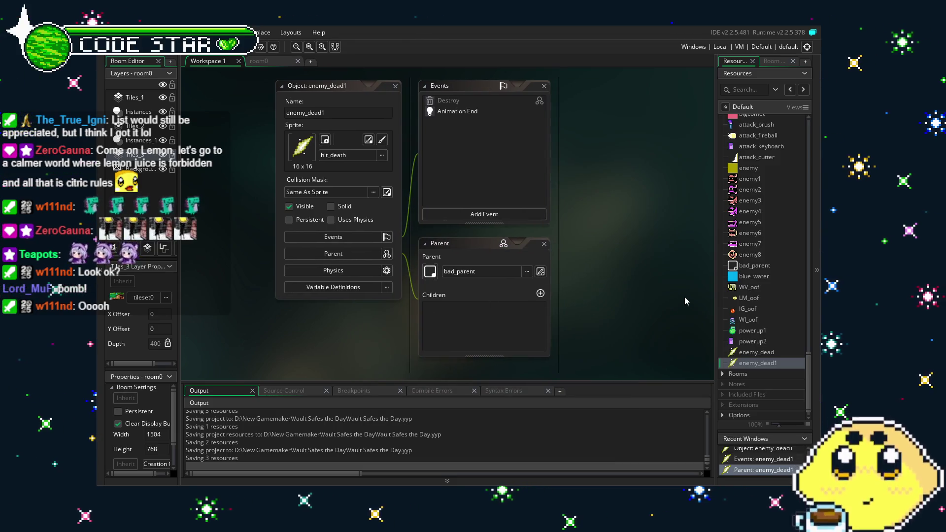
pyautogui.scroll(2, 745, 215)
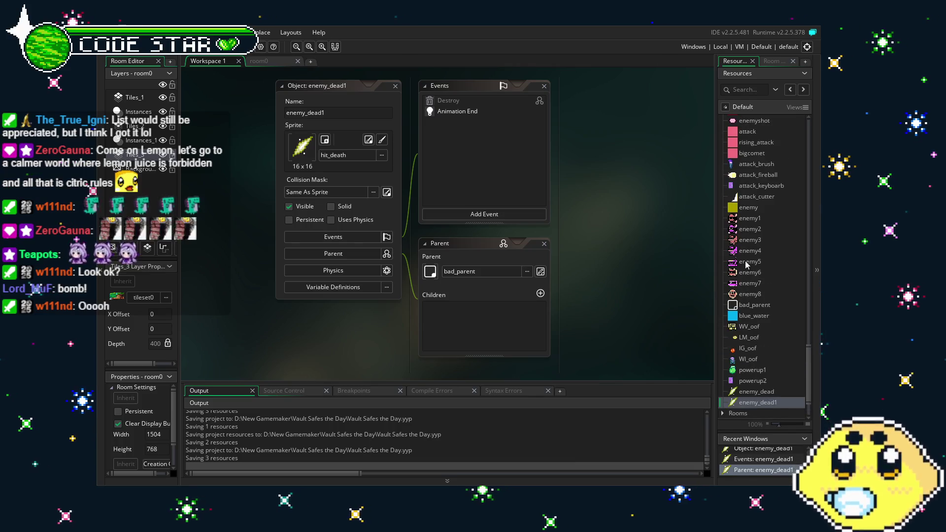
pyautogui.scroll(9, 746, 265)
pyautogui.scroll(-2, 746, 281)
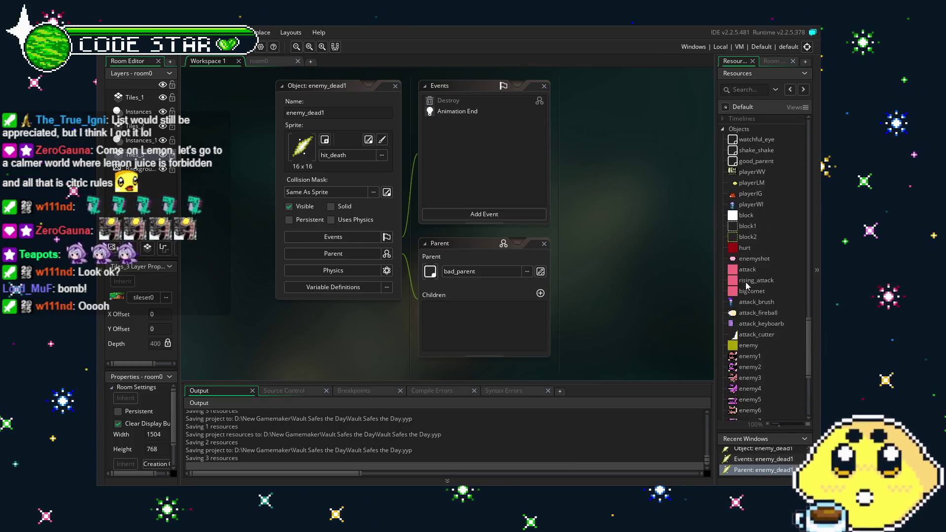
pyautogui.scroll(-3, 752, 309)
pyautogui.scroll(4, 752, 309)
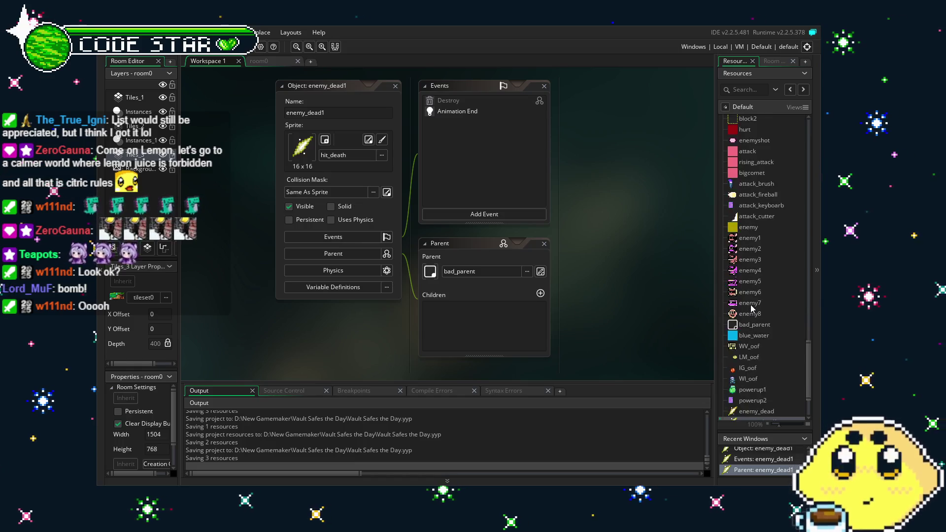
pyautogui.scroll(-10, 752, 309)
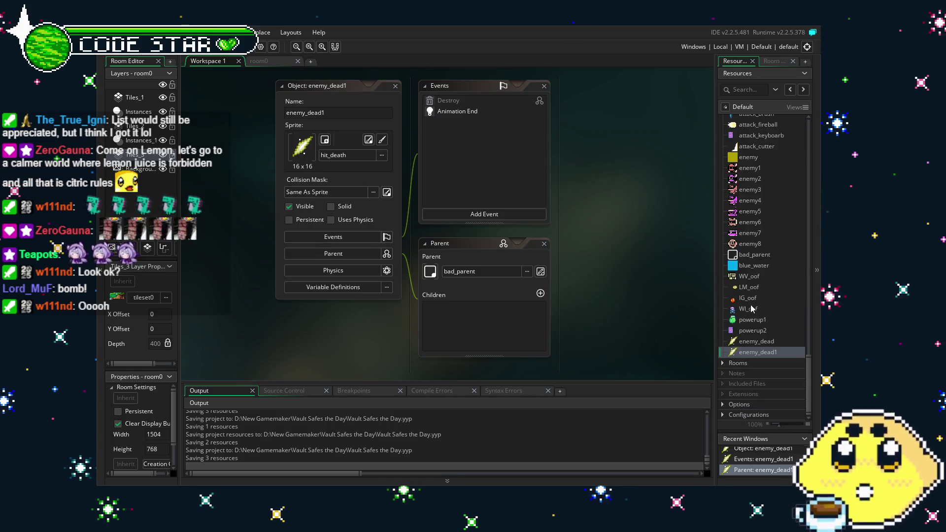
pyautogui.scroll(5, 753, 309)
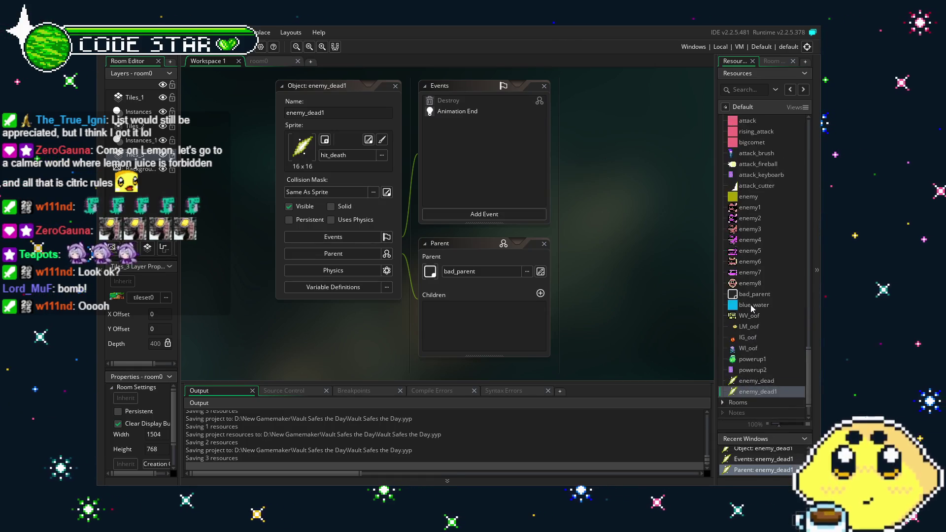
pyautogui.scroll(2, 752, 309)
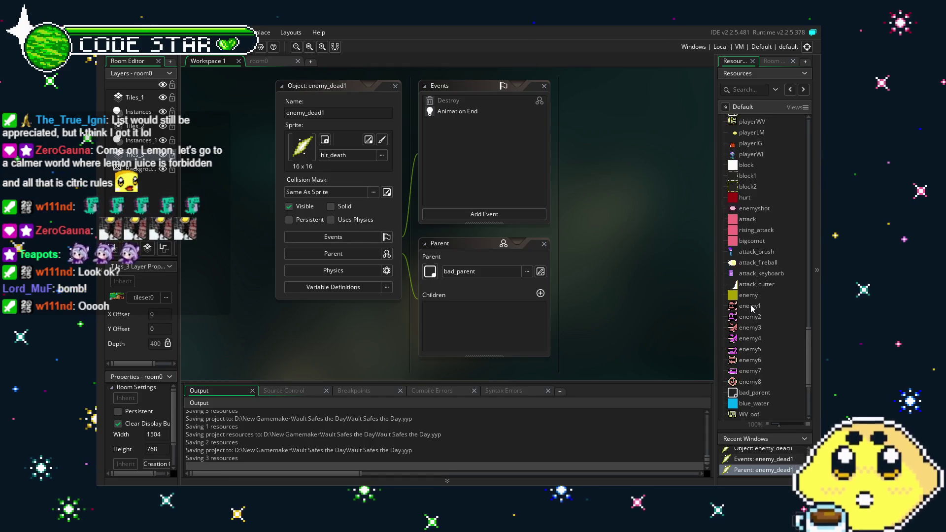
pyautogui.doubleClick(758, 210)
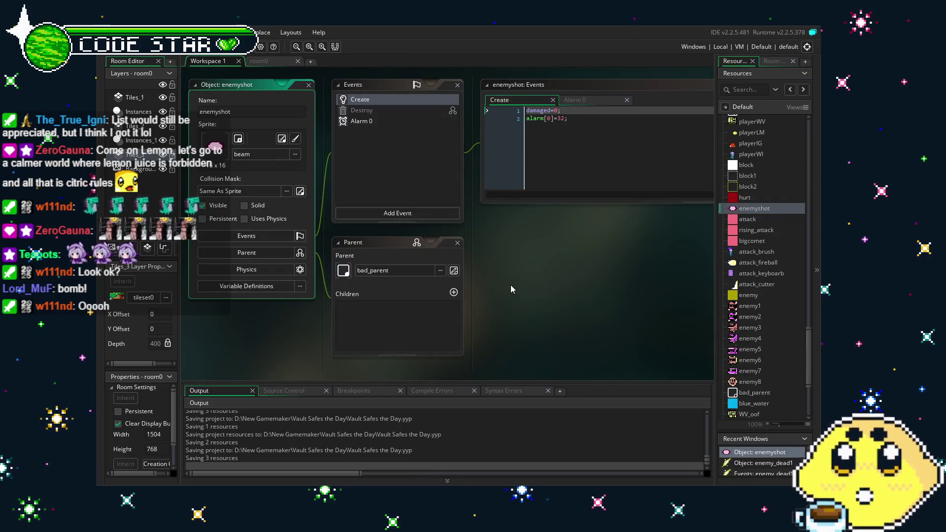
pyautogui.click(586, 111)
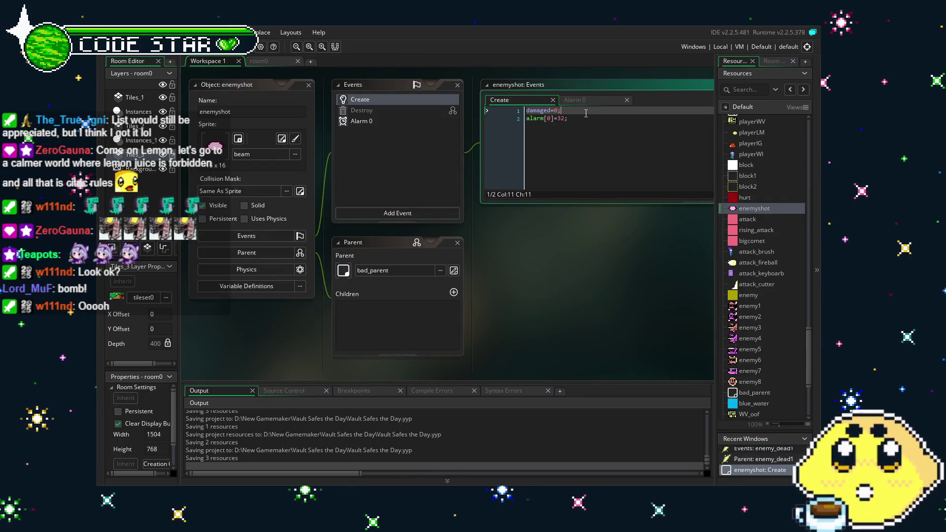
pyautogui.click(629, 154)
pyautogui.scroll(-7, 766, 384)
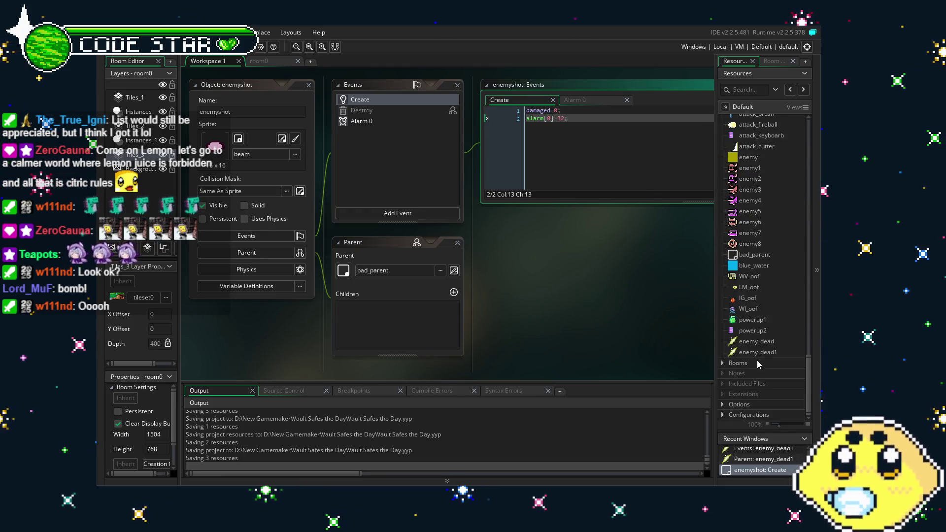
pyautogui.doubleClick(754, 352)
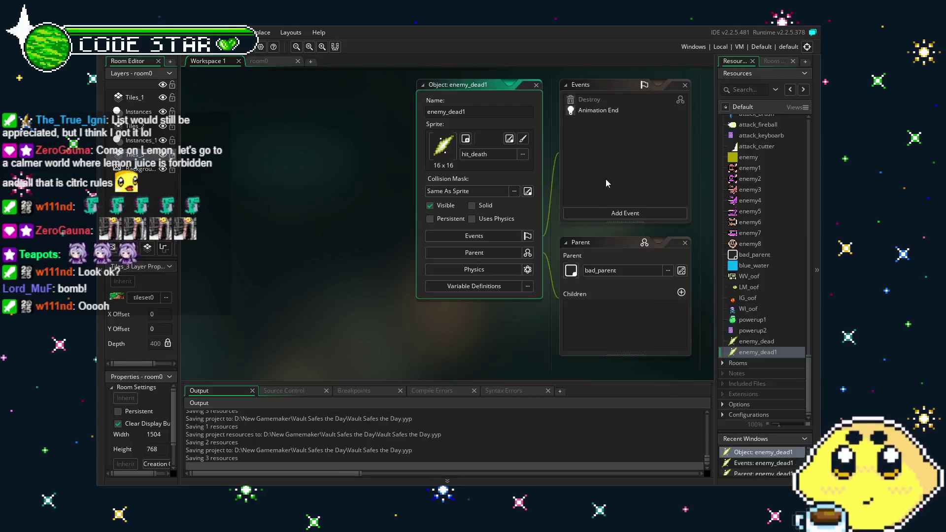
# Step: Add a Create event to enemy_dead1 containing damaged=0;
pyautogui.moveTo(605, 179); pyautogui.dragTo(478, 187)
pyautogui.click(493, 222)
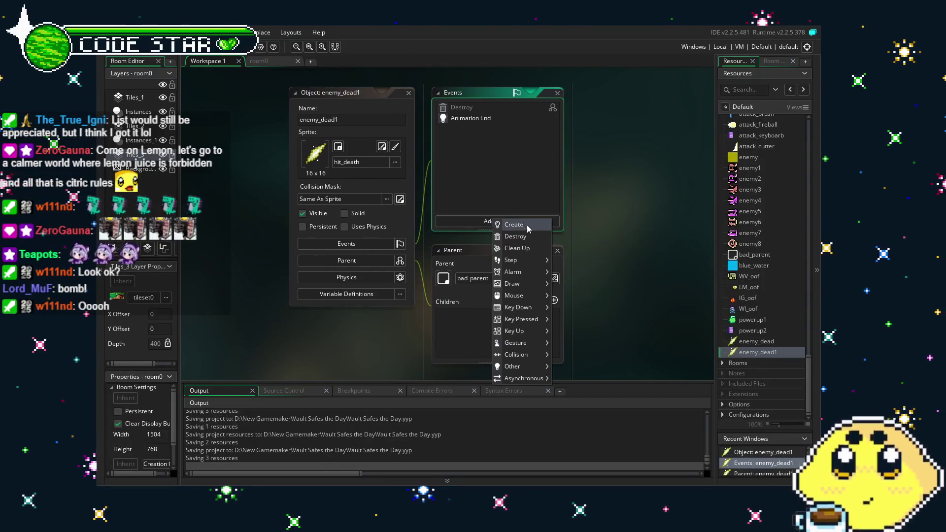
pyautogui.click(526, 226)
pyautogui.hotkey('ctrl', 'a')
pyautogui.write('damaged=0;')
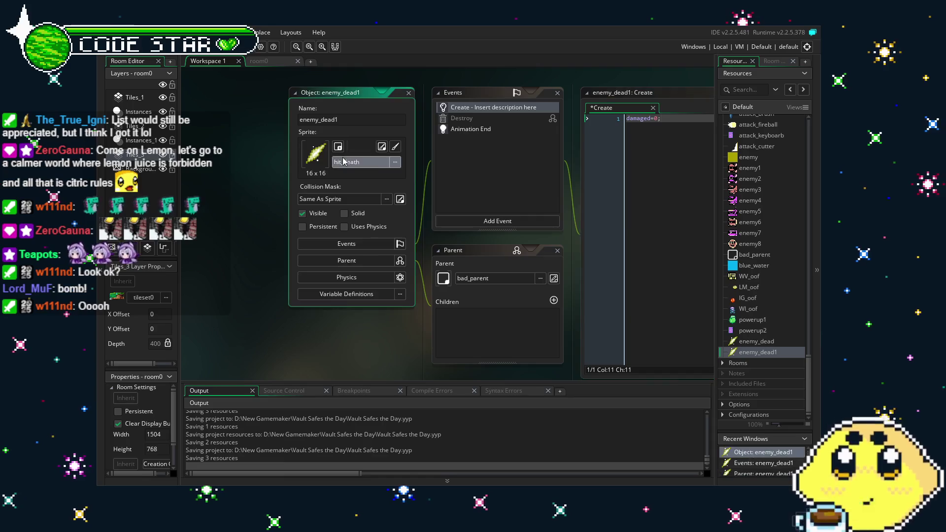
# Step: Change enemy_dead1's sprite to explodey, check its event code, and save the project
pyautogui.click(343, 161)
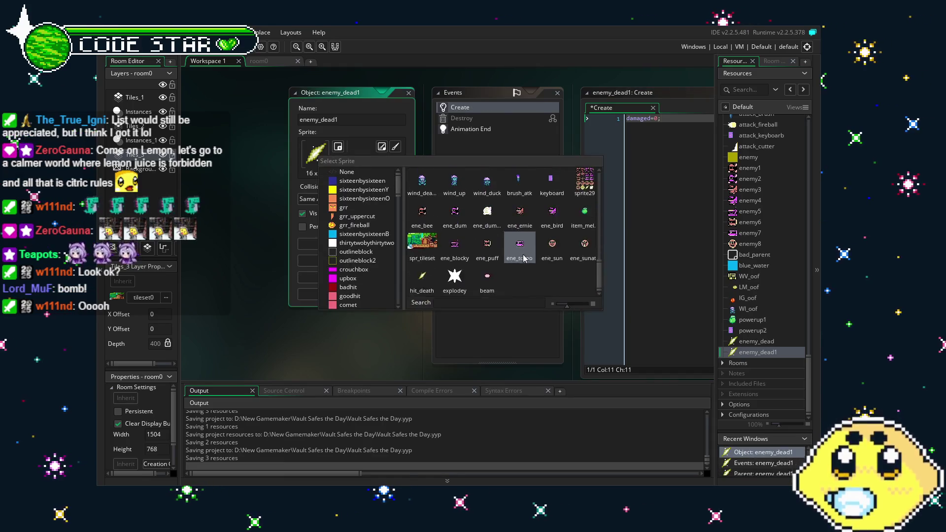
pyautogui.click(455, 278)
pyautogui.click(346, 260)
pyautogui.moveTo(368, 339)
pyautogui.mouseDown()
pyautogui.moveTo(282, 340)
pyautogui.moveTo(309, 333)
pyautogui.mouseUp()
pyautogui.click(406, 134)
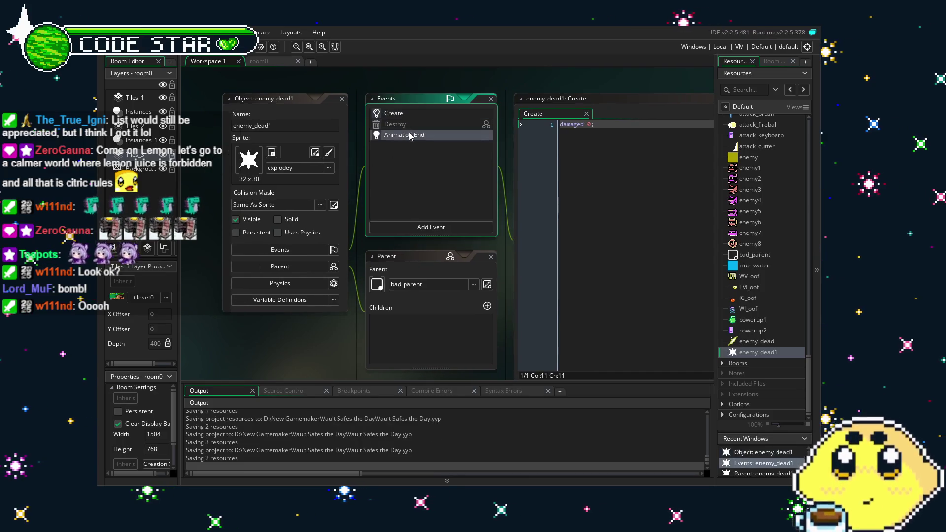
pyautogui.click(414, 111)
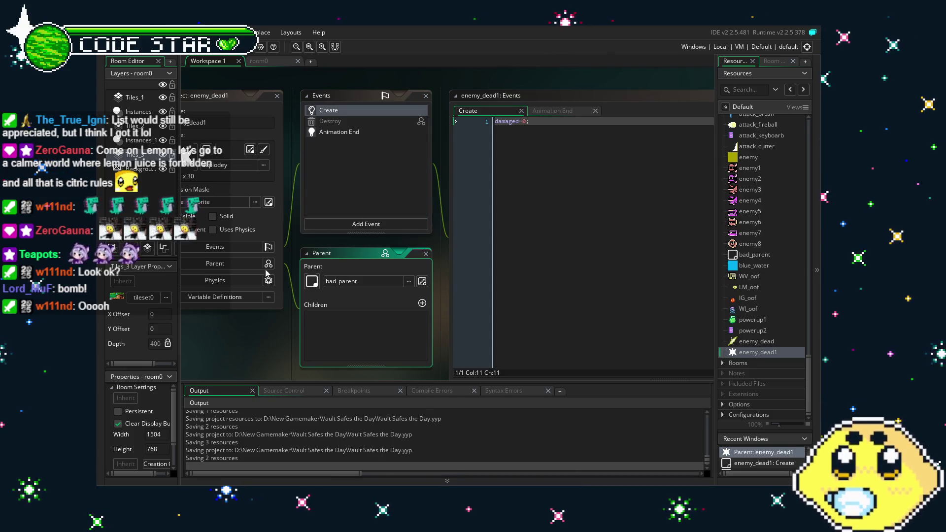
pyautogui.click(159, 55)
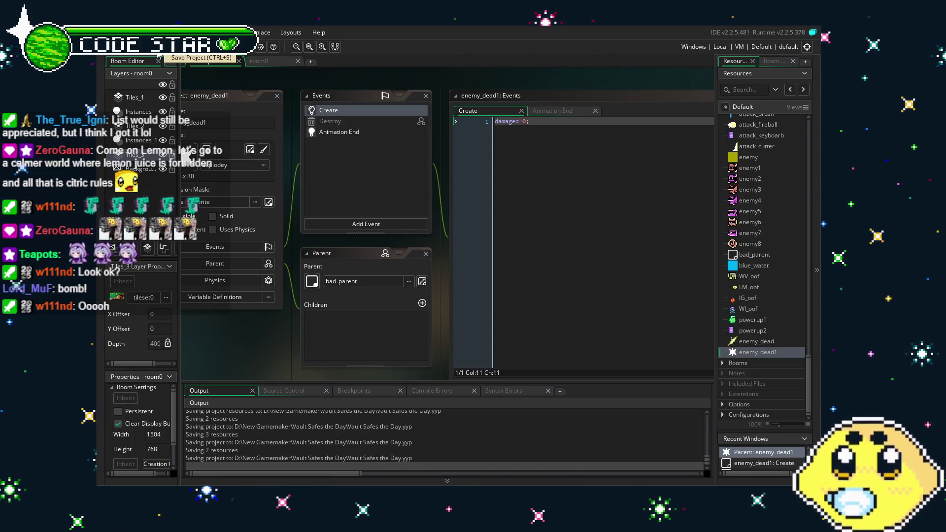
# Step: Switch to room0 with the Resources list shown and locate the enemy8 object
pyautogui.click(272, 61)
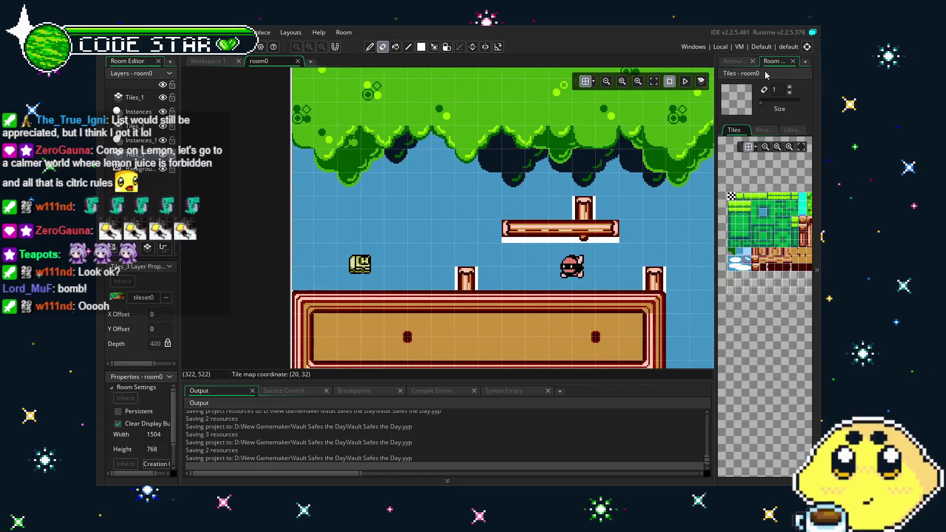
pyautogui.click(742, 62)
pyautogui.moveTo(708, 280); pyautogui.dragTo(326, 300)
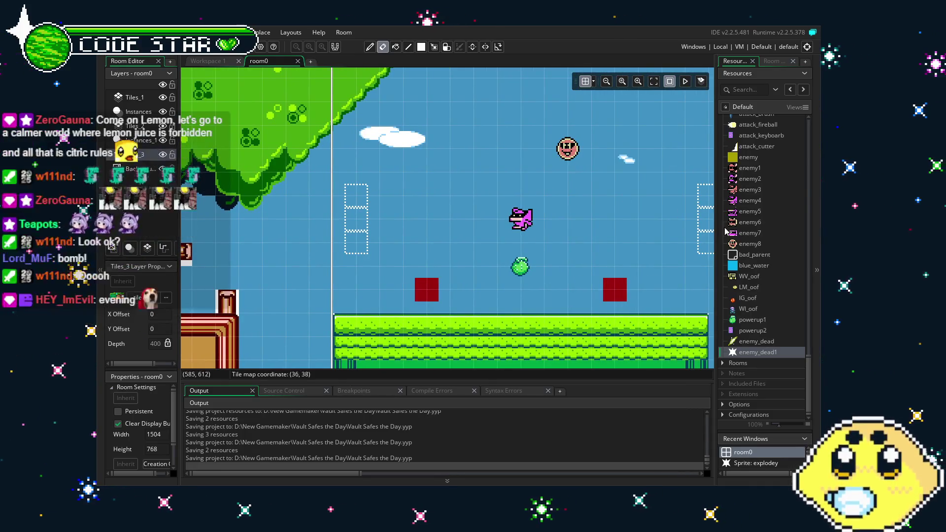
pyautogui.click(771, 254)
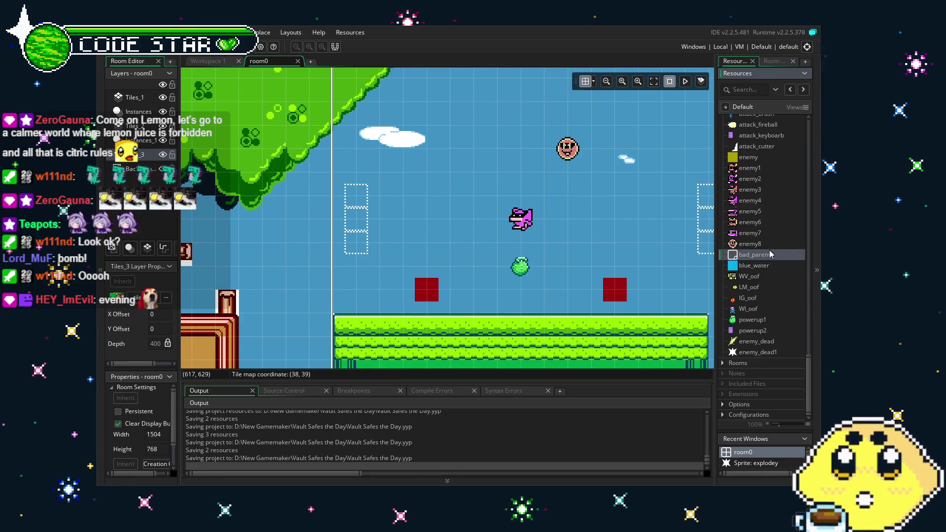
pyautogui.click(768, 243)
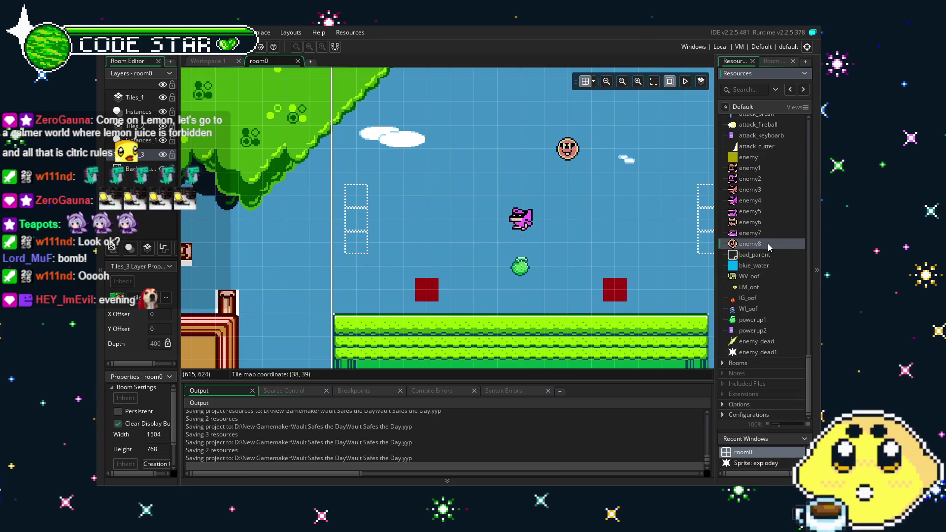
pyautogui.moveTo(594, 256)
pyautogui.mouseDown()
pyautogui.moveTo(482, 260)
pyautogui.moveTo(515, 261)
pyautogui.mouseUp()
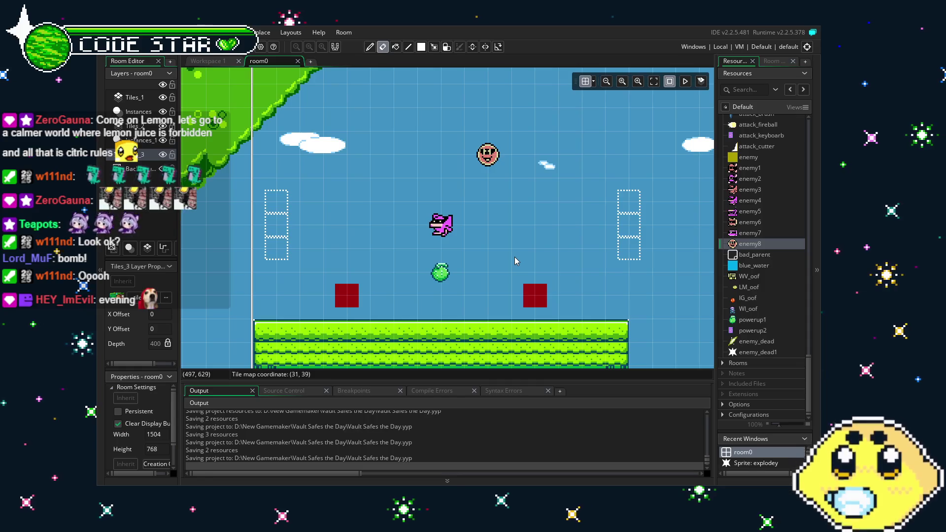
# Step: Rename enemy_dead1 to enemy_explode and open the enemy8 object
pyautogui.click(758, 351)
pyautogui.click(760, 353)
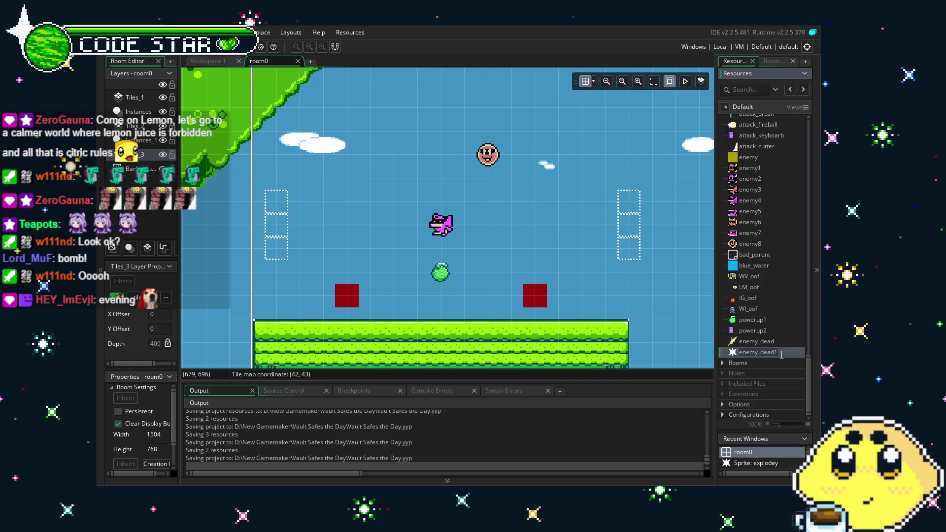
pyautogui.write('enemy_explode')
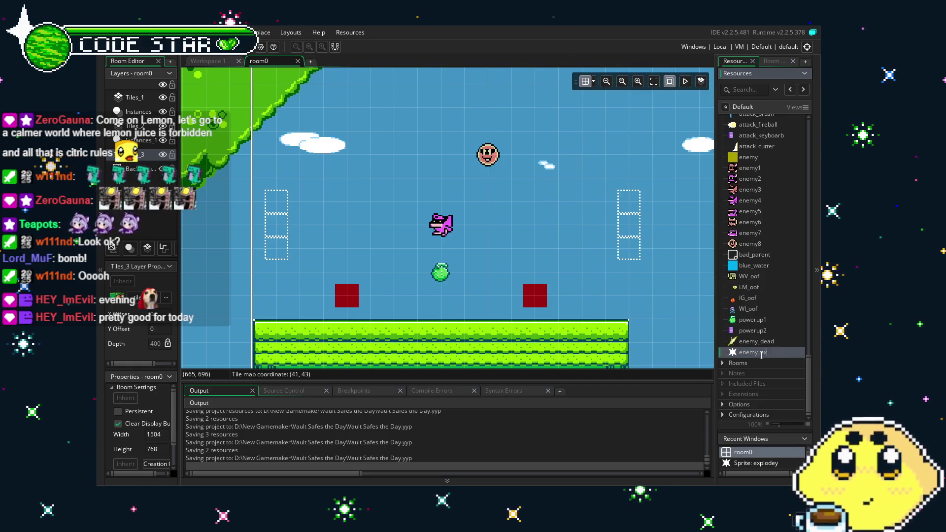
pyautogui.press('Return')
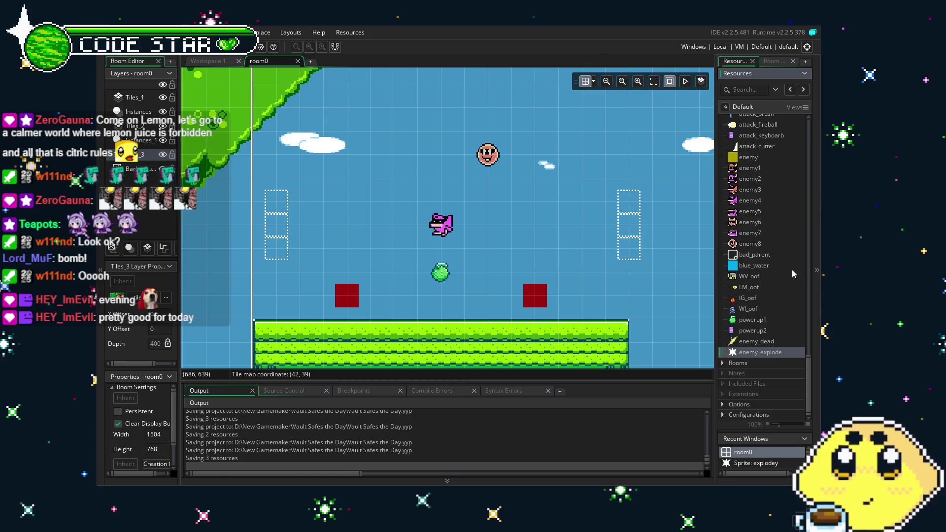
pyautogui.doubleClick(773, 244)
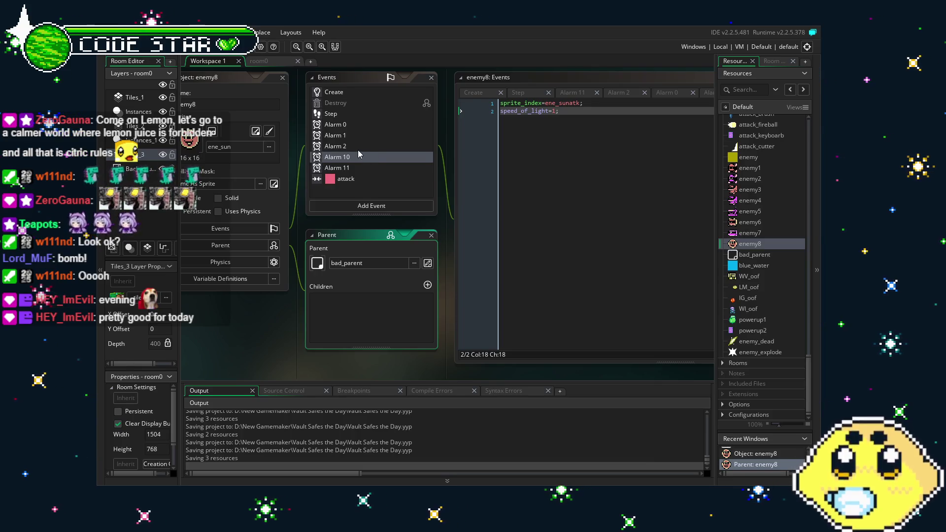
# Step: Delete the extra enemyshot spawning lines (2–24) from enemy8's Alarm 11 code
pyautogui.click(358, 168)
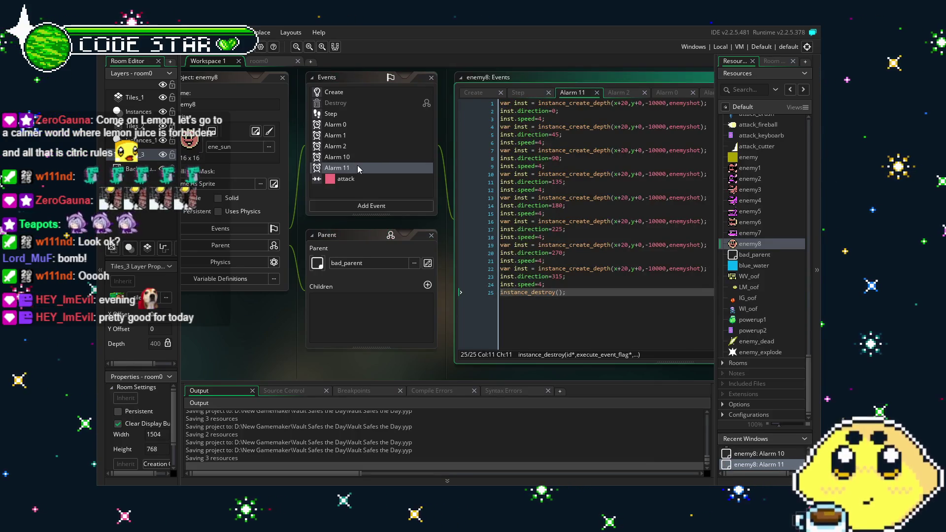
pyautogui.click(562, 291)
pyautogui.moveTo(563, 290)
pyautogui.mouseDown()
pyautogui.moveTo(429, 277)
pyautogui.moveTo(328, 102)
pyautogui.mouseUp()
pyautogui.press('Delete')
pyautogui.press('BackSpace')
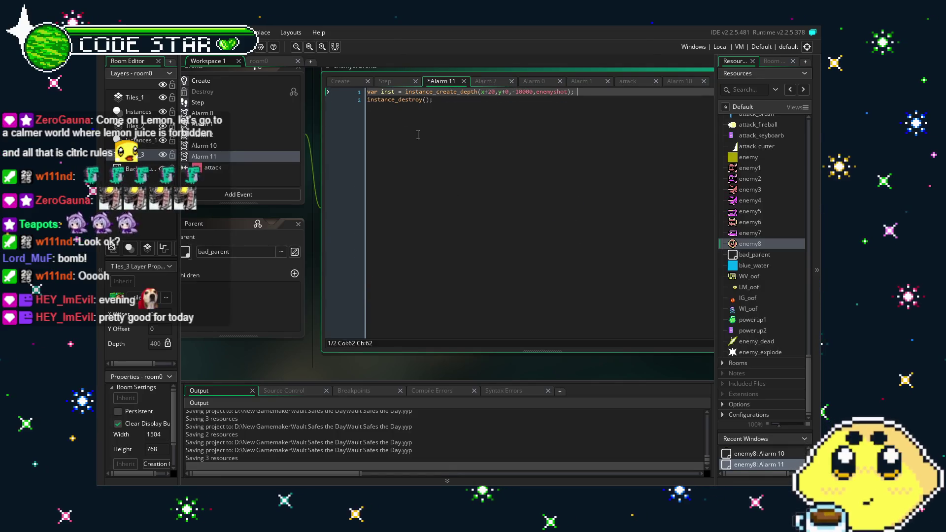
# Step: Remove 'var inst =' and change the spawned object from enemyshot to enemy_explode
pyautogui.moveTo(404, 92); pyautogui.dragTo(368, 92)
pyautogui.press('Delete')
pyautogui.click(530, 93)
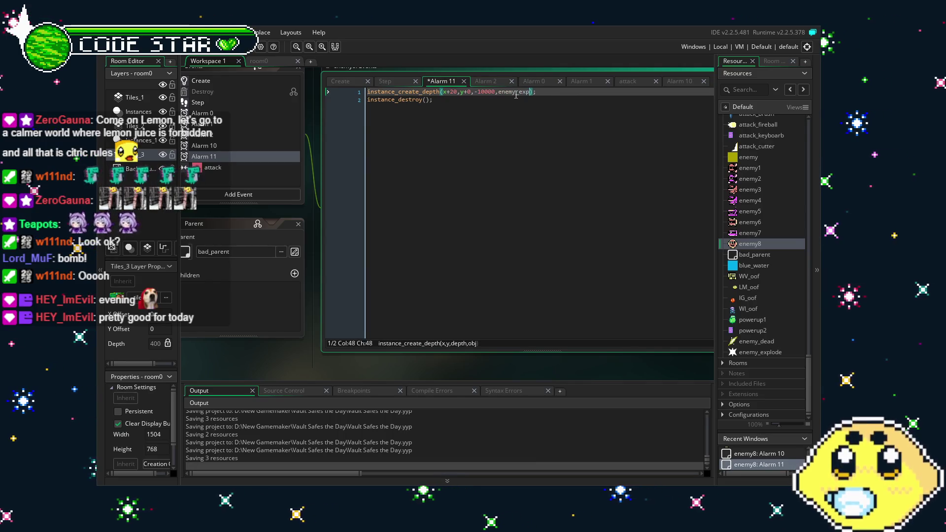
pyautogui.write('_explo')
pyautogui.press('Return')
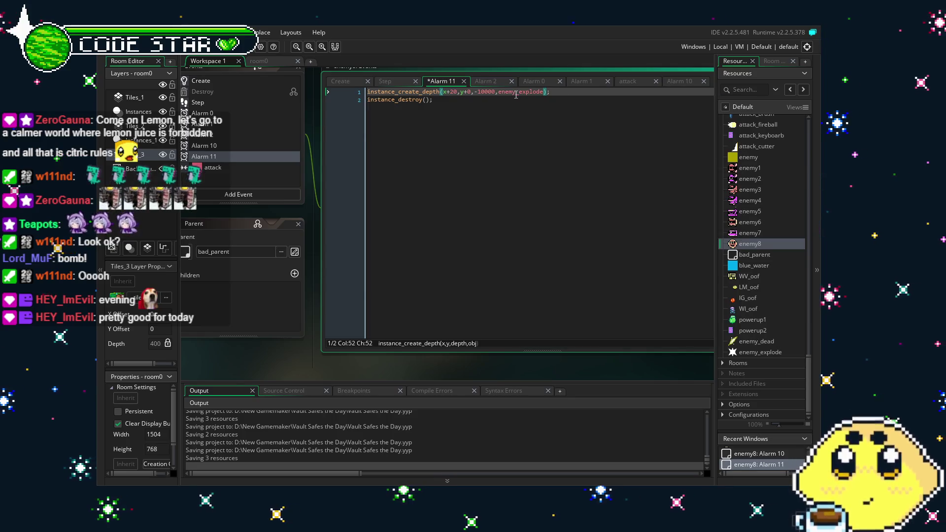
pyautogui.click(540, 144)
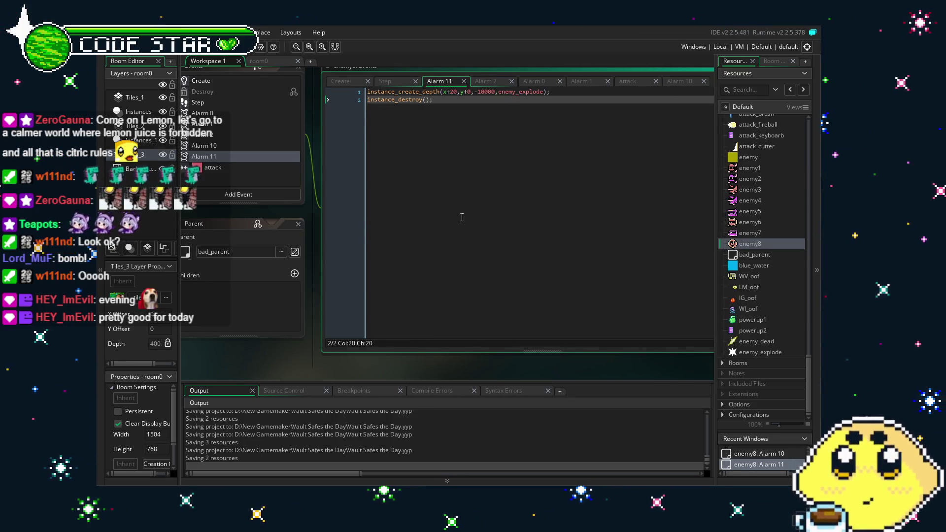
# Step: Look over enemy_explode's Animation End and Create code, then run the game
pyautogui.moveTo(462, 218); pyautogui.dragTo(486, 217)
pyautogui.doubleClick(766, 353)
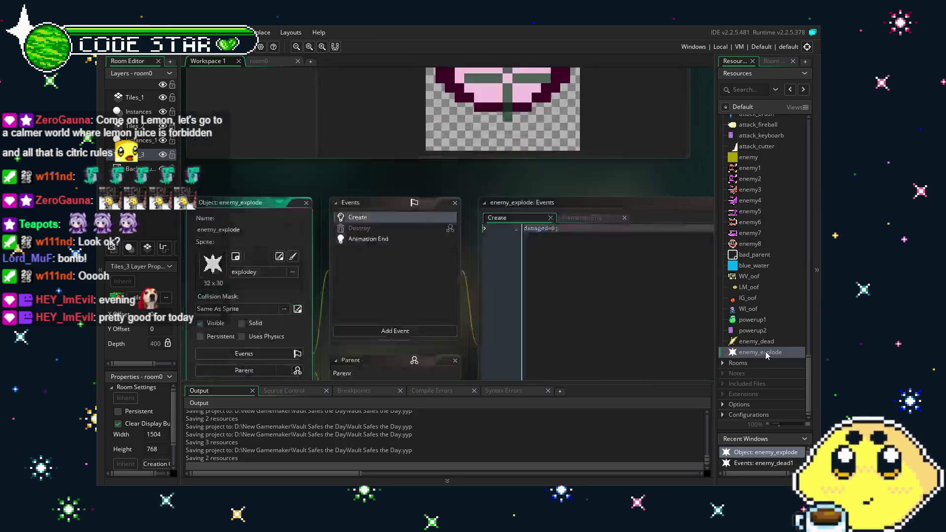
pyautogui.doubleClick(383, 114)
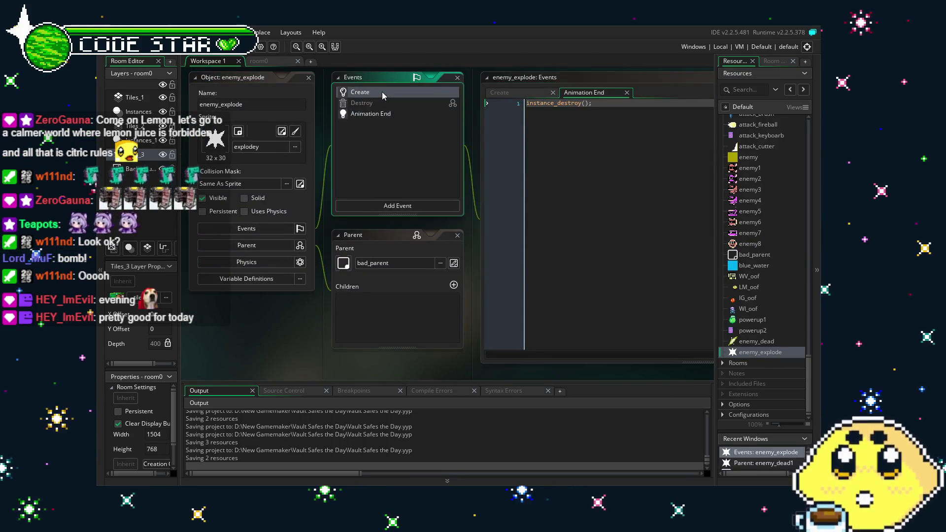
pyautogui.doubleClick(383, 92)
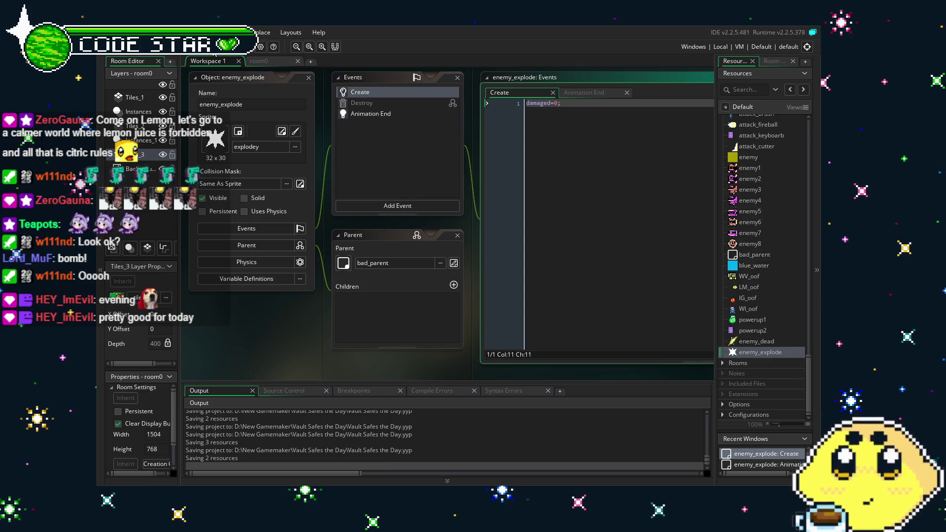
pyautogui.click(235, 47)
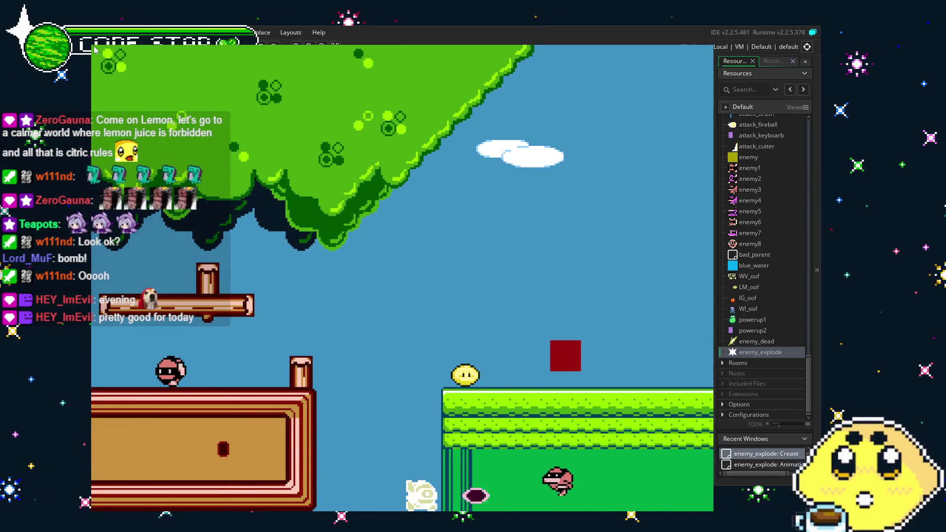
pyautogui.press('Escape')
pyautogui.scroll(2, 769, 271)
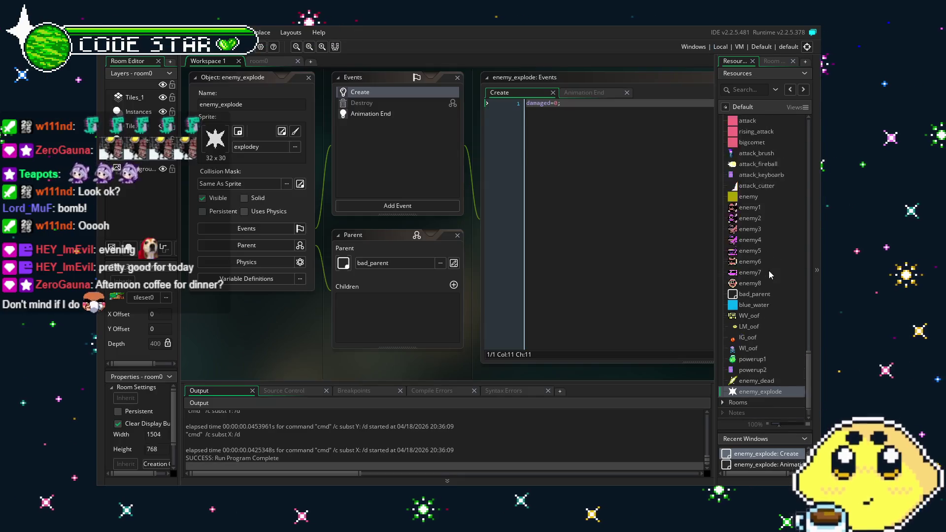
# Step: Look at the explodey sprite, reopen the enemy8 object, and save the project
pyautogui.click(759, 303)
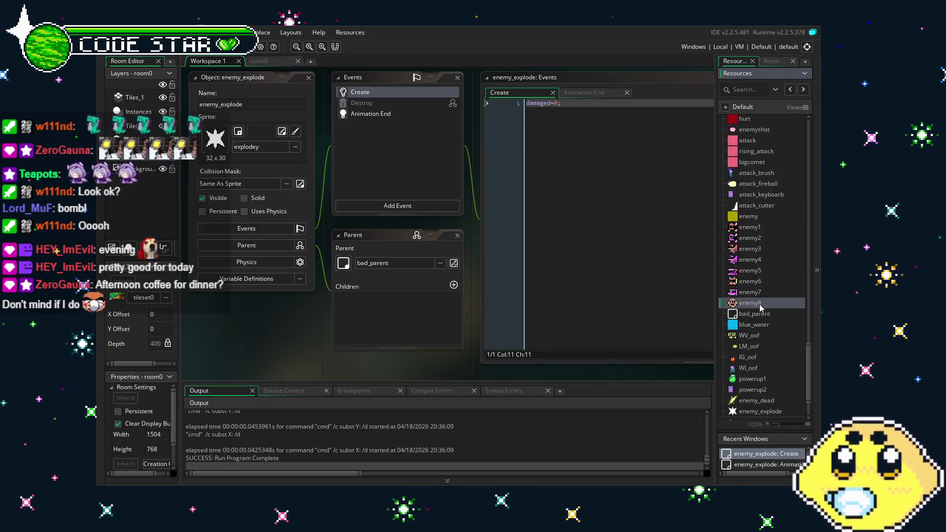
pyautogui.scroll(3, 759, 304)
pyautogui.scroll(10, 759, 304)
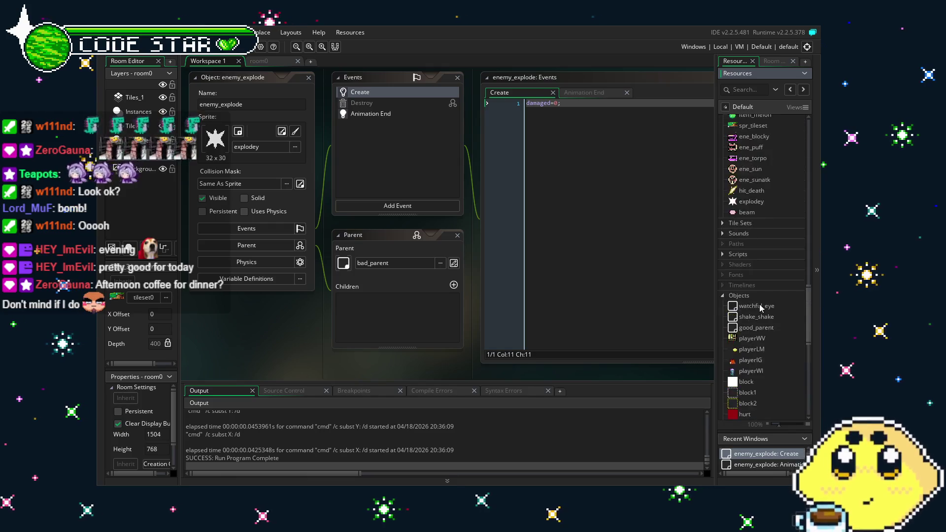
pyautogui.scroll(-3, 759, 303)
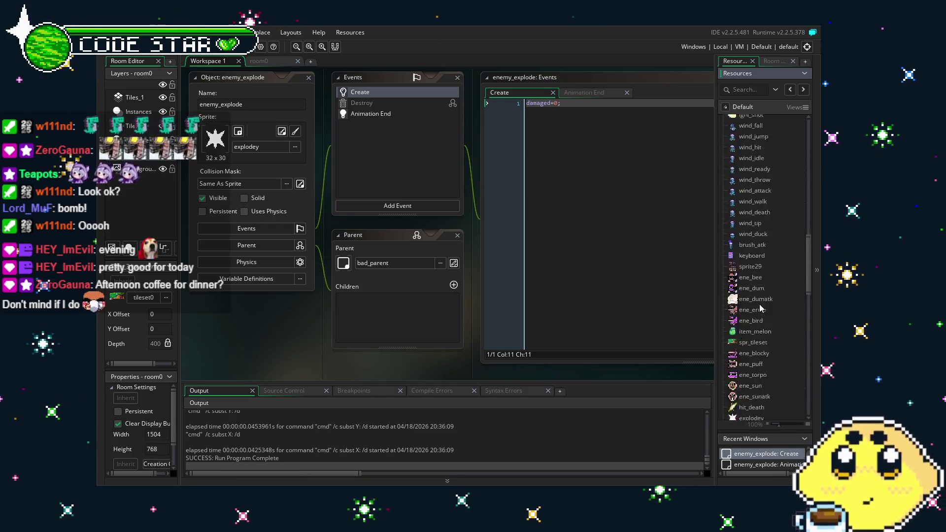
pyautogui.doubleClick(764, 339)
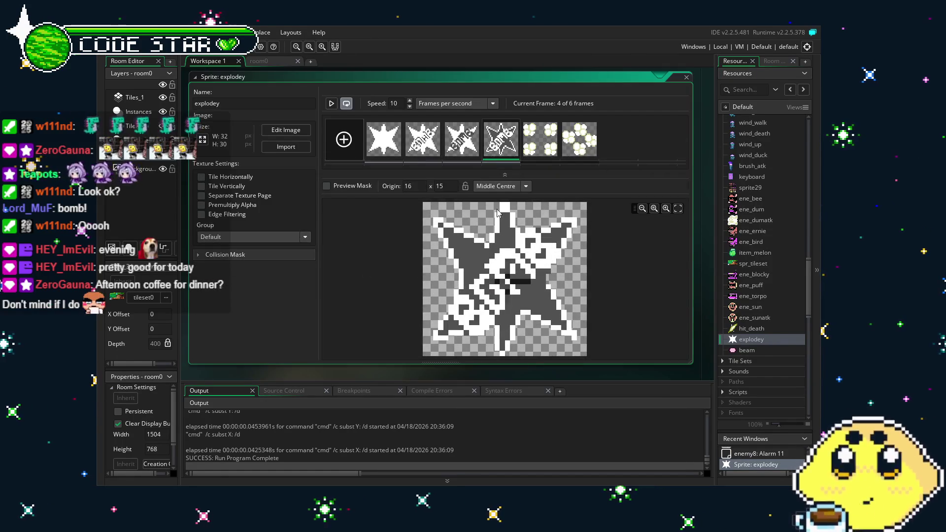
pyautogui.scroll(-15, 738, 343)
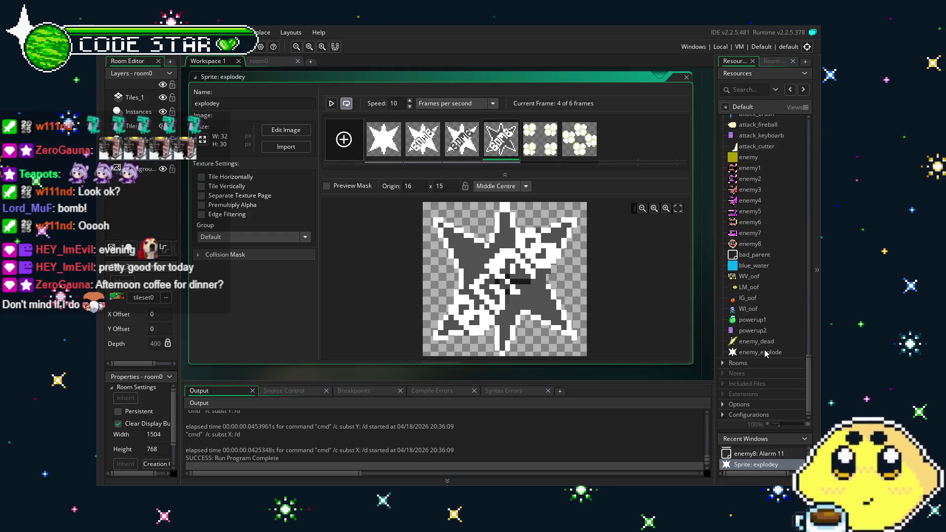
pyautogui.doubleClick(751, 246)
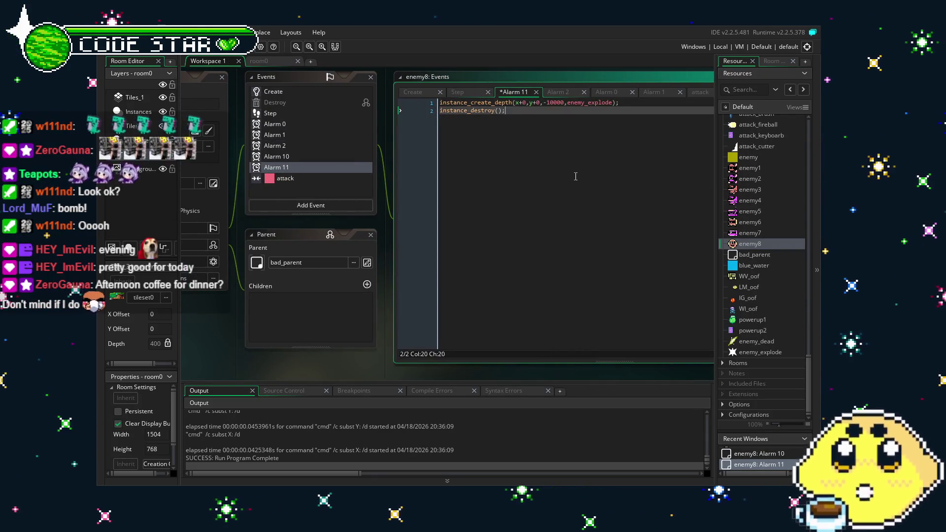
pyautogui.hotkey('ctrl', 'z')
pyautogui.hotkey('ctrl', 's')
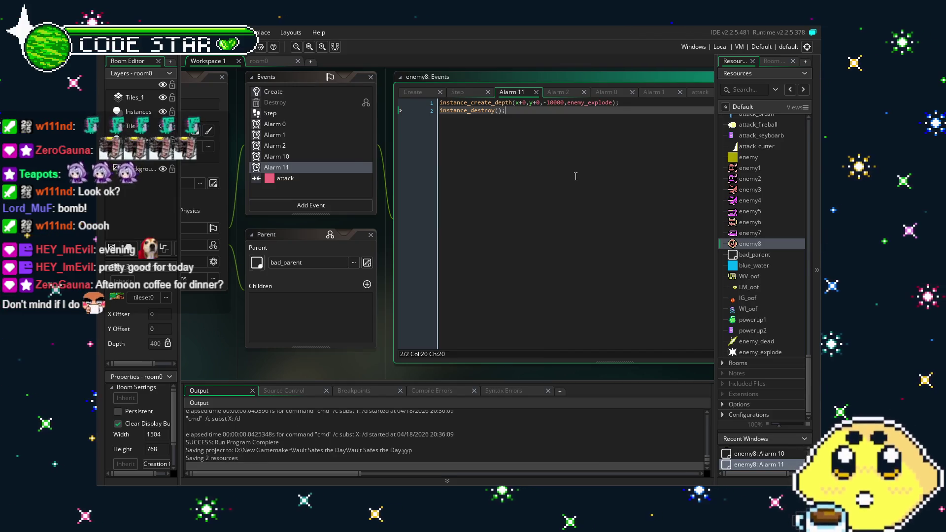
# Step: Delete Alarm 11's spawn line and view the Destroy code inherited from bad_parent
pyautogui.click(637, 102)
pyautogui.hotkey('shift', 'Home')
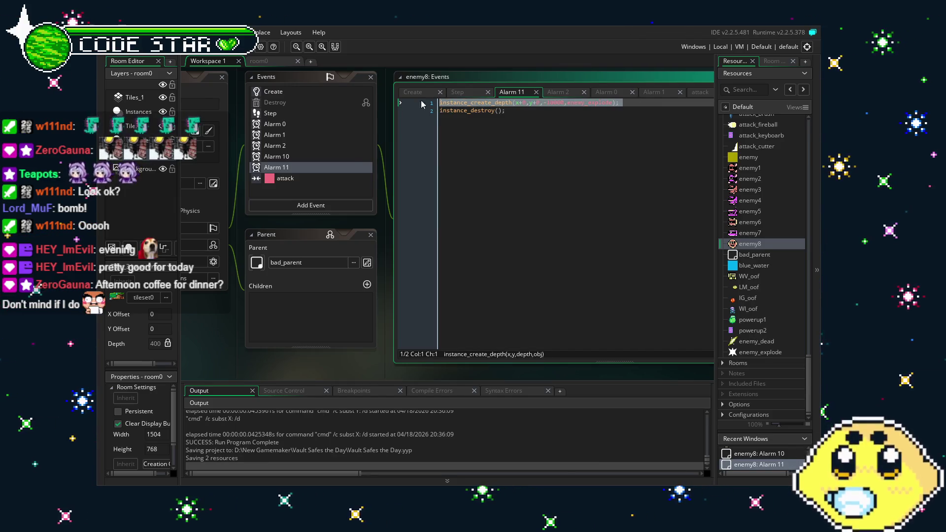
pyautogui.press('BackSpace')
pyautogui.click(275, 102)
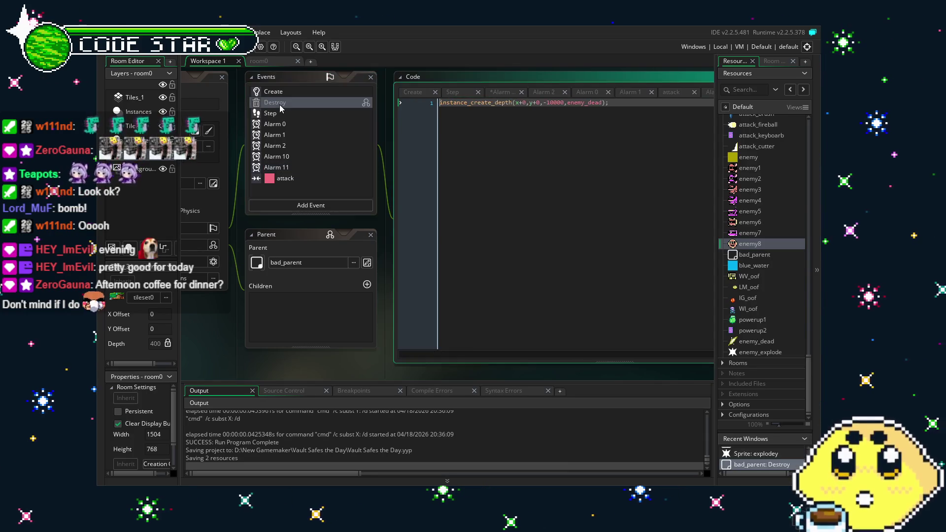
# Step: Override enemy8's inherited Destroy event to create enemy_explode at x+0, y+0, depth -10000
pyautogui.hotkey('ctrl', 'a')
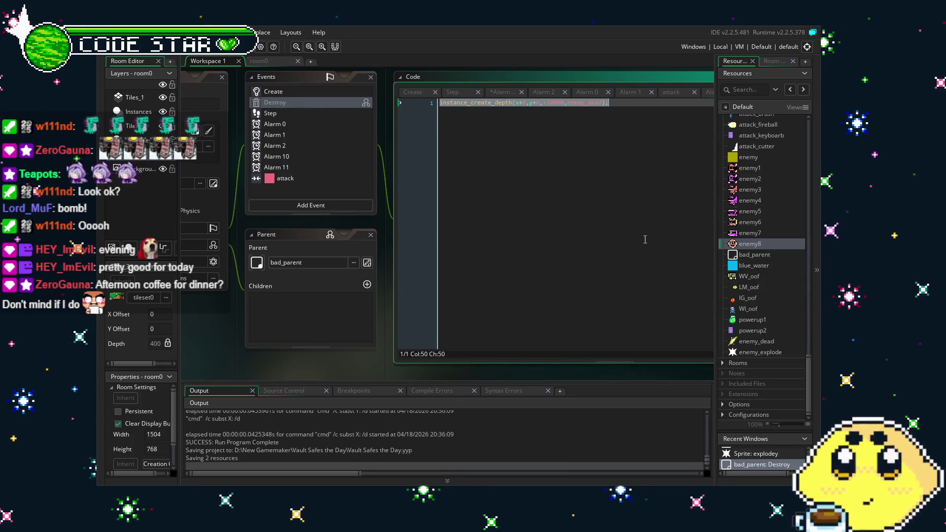
pyautogui.rightClick(274, 106)
pyautogui.click(301, 128)
pyautogui.click(528, 222)
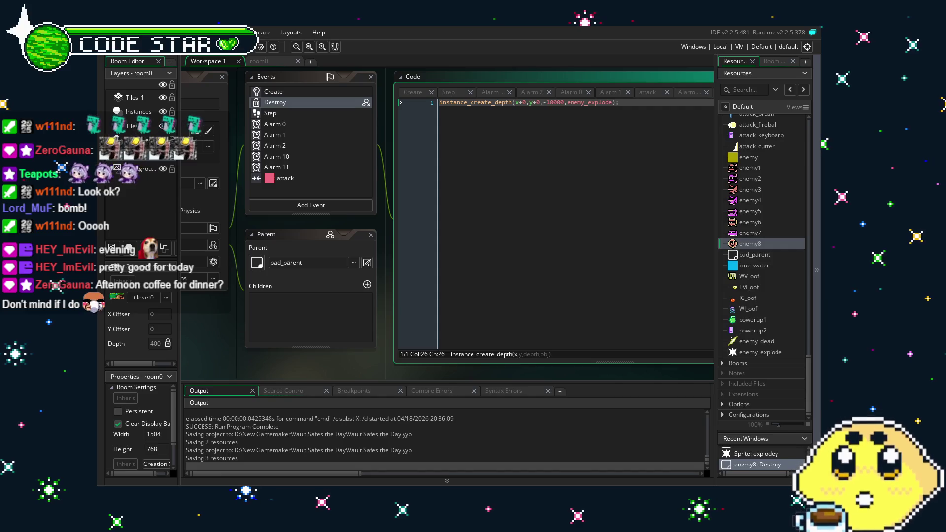
# Step: Adjust the workspace to show the full enemy8 object window with its new Destroy event
pyautogui.moveTo(236, 354); pyautogui.dragTo(289, 353)
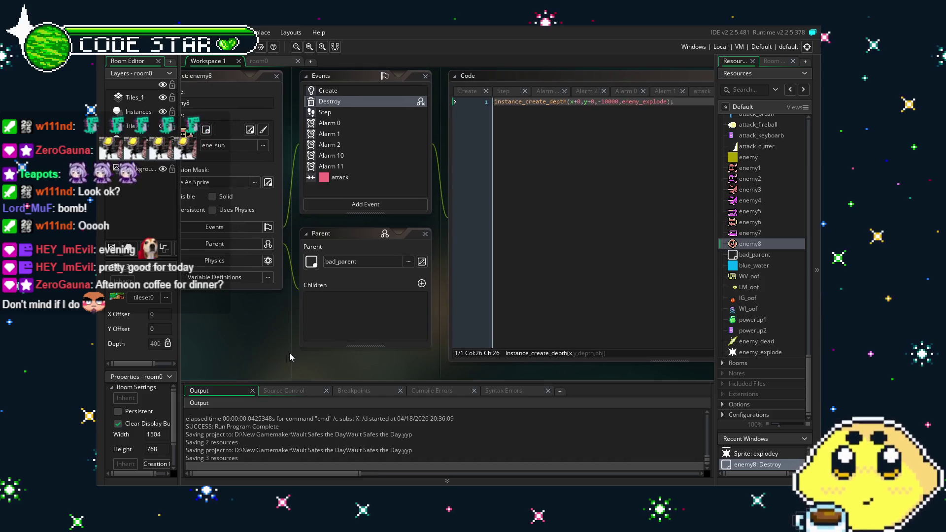
pyautogui.scroll(15, 753, 273)
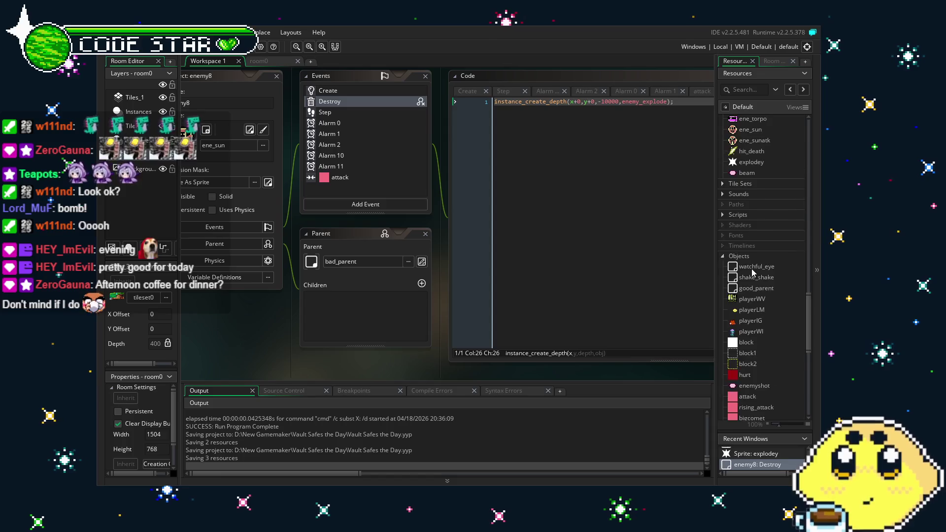
pyautogui.scroll(-5, 752, 272)
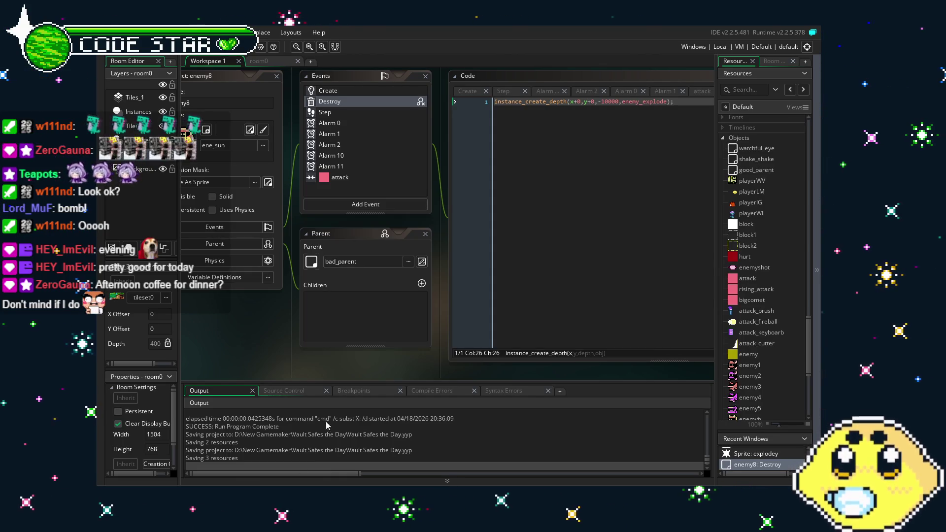
pyautogui.moveTo(270, 320)
pyautogui.mouseDown()
pyautogui.moveTo(309, 329)
pyautogui.moveTo(240, 326)
pyautogui.moveTo(257, 329)
pyautogui.mouseUp()
pyautogui.scroll(-5, 741, 325)
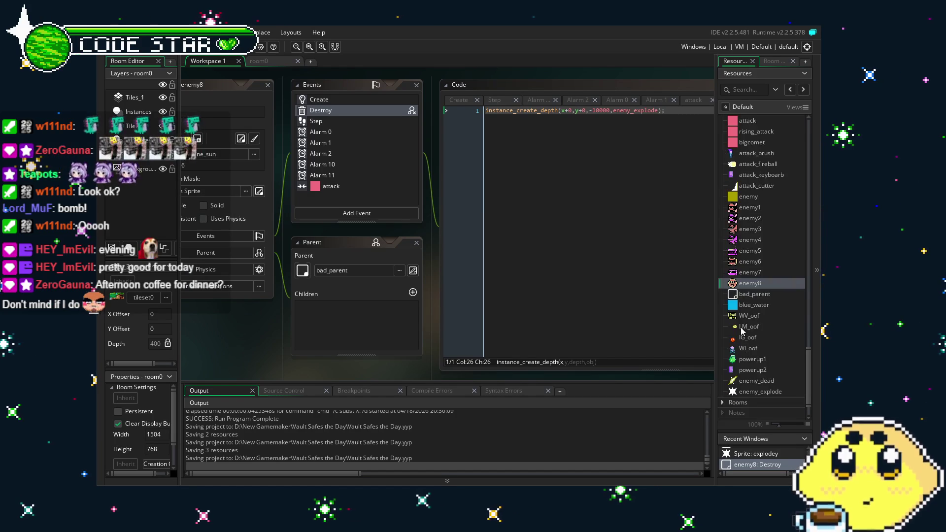
pyautogui.click(263, 62)
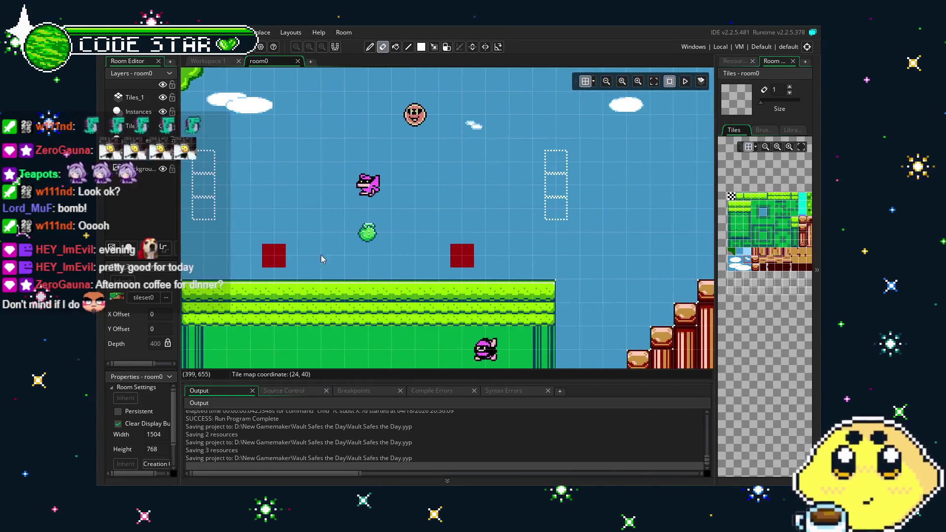
# Step: Scroll across room0 horizontally to look over the level layout
pyautogui.hscroll(5, 384, 283)
pyautogui.hscroll(6, 384, 283)
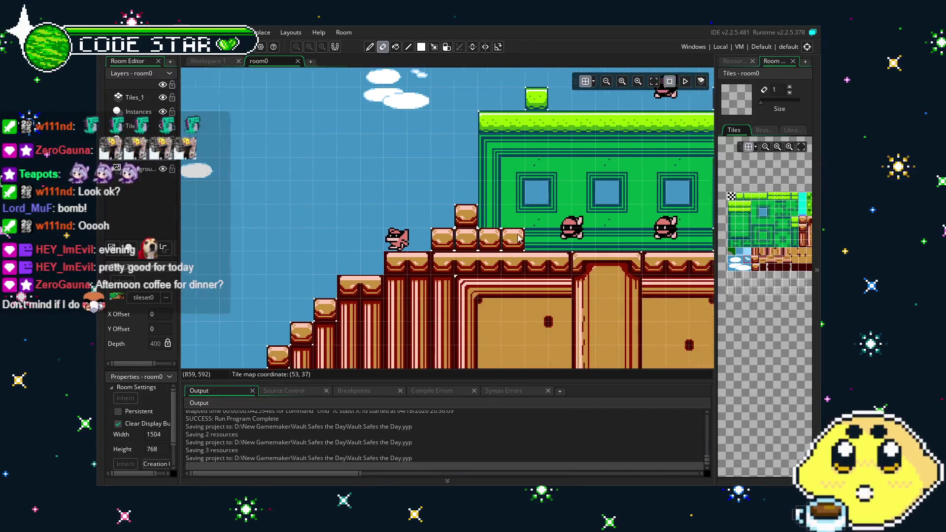
pyautogui.hscroll(8, 370, 213)
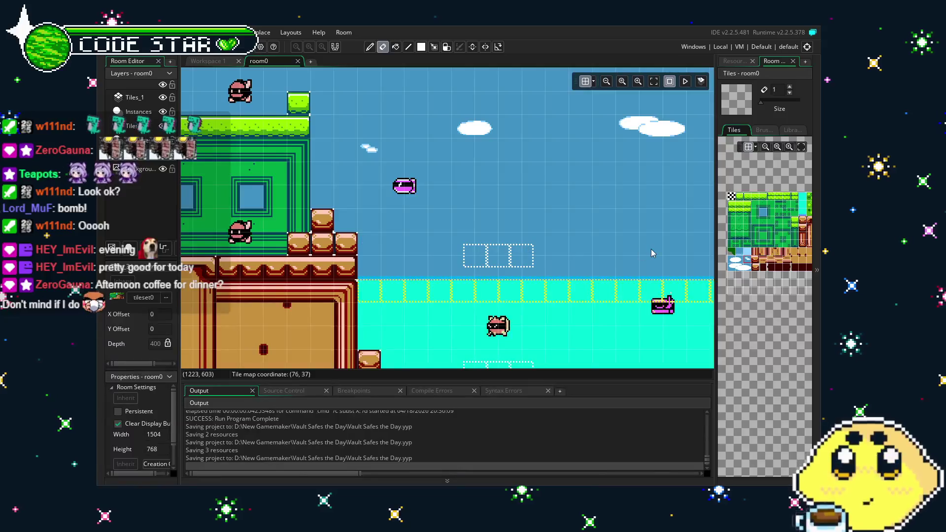
pyautogui.hscroll(-10, 370, 214)
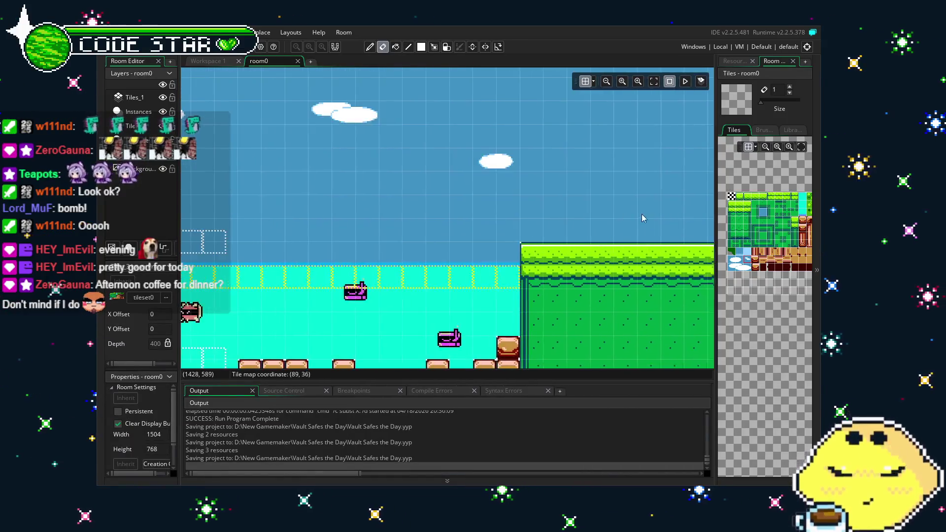
pyautogui.hscroll(-10, 453, 224)
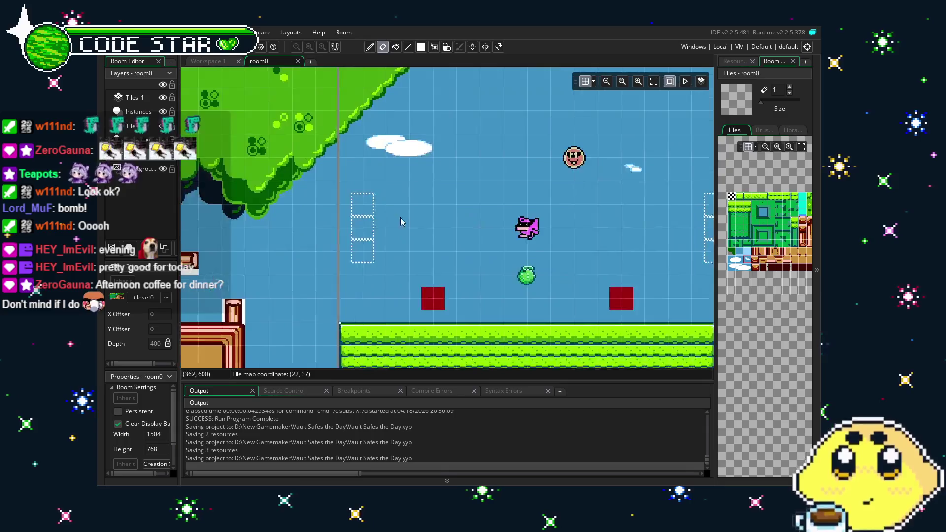
# Step: Show the Resources list, pan room0 toward the grass area, and open enemy_explode
pyautogui.click(737, 62)
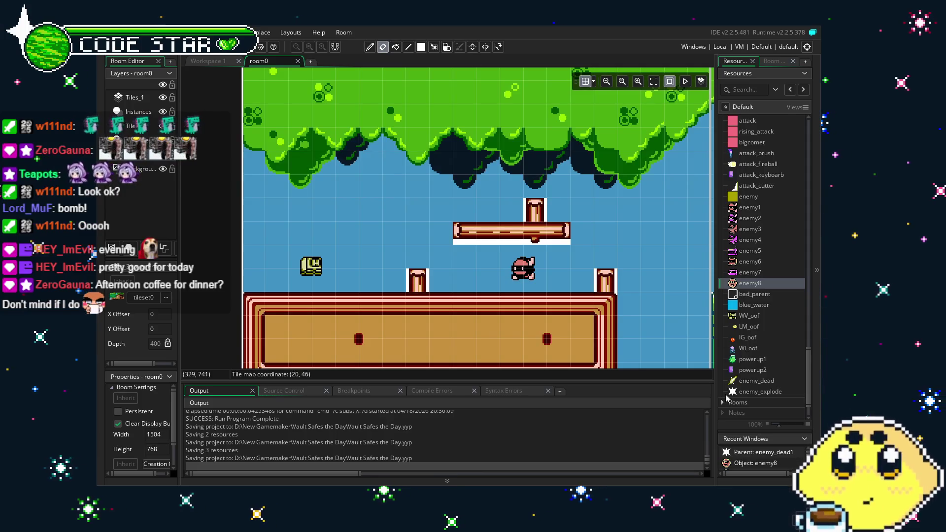
pyautogui.scroll(-2, 725, 398)
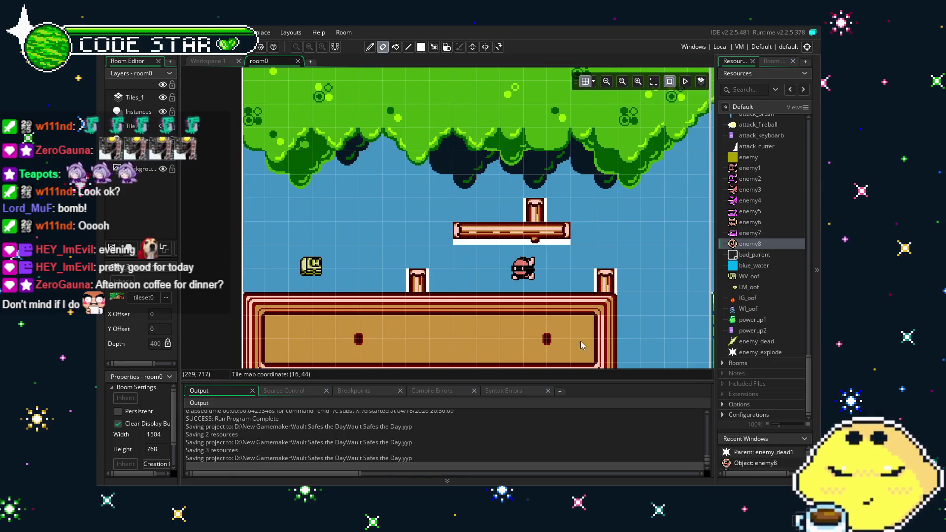
pyautogui.moveTo(416, 277); pyautogui.dragTo(403, 277)
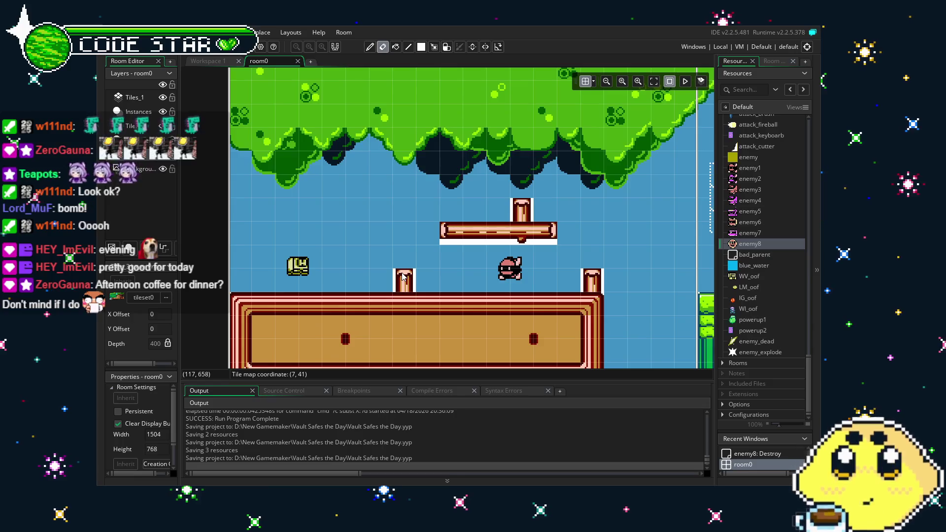
pyautogui.moveTo(403, 277); pyautogui.dragTo(258, 258)
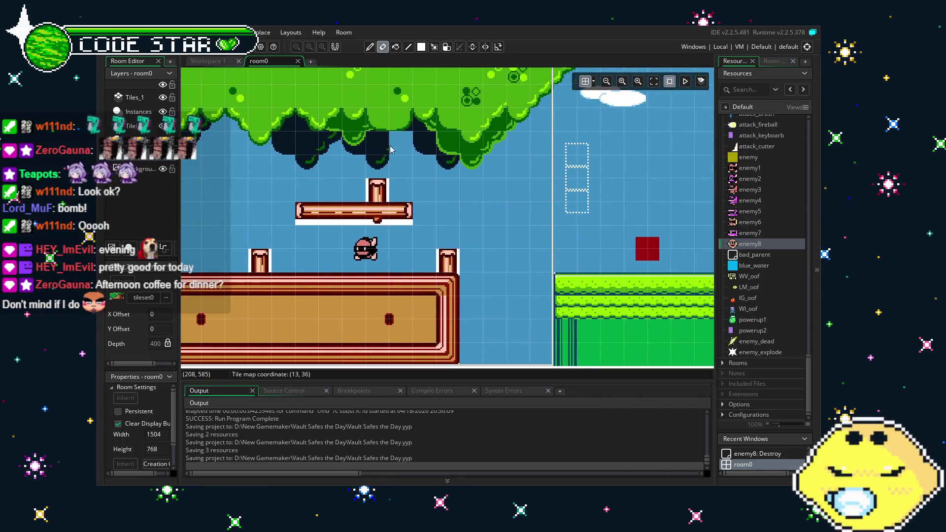
pyautogui.moveTo(513, 194); pyautogui.dragTo(381, 194)
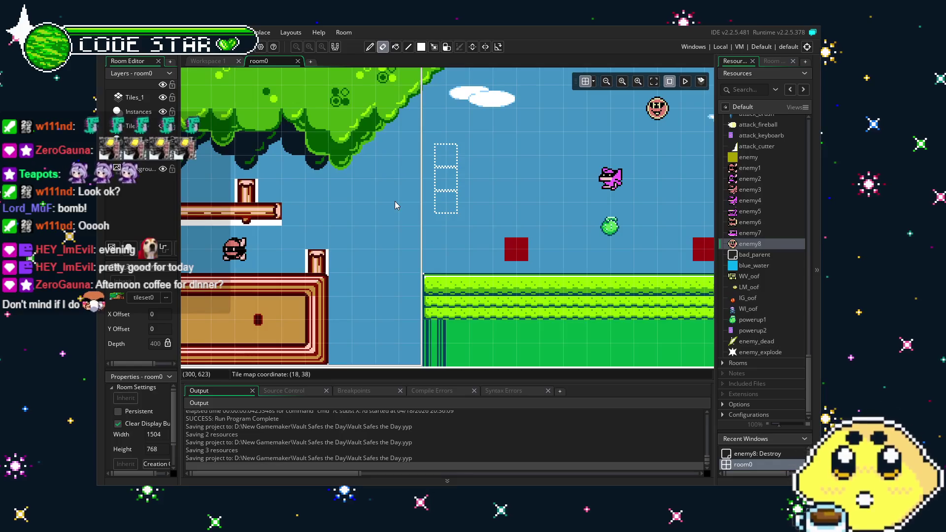
pyautogui.moveTo(358, 235)
pyautogui.mouseDown()
pyautogui.moveTo(450, 239)
pyautogui.moveTo(531, 303)
pyautogui.mouseUp()
pyautogui.scroll(-2, 450, 239)
pyautogui.scroll(-1, 455, 239)
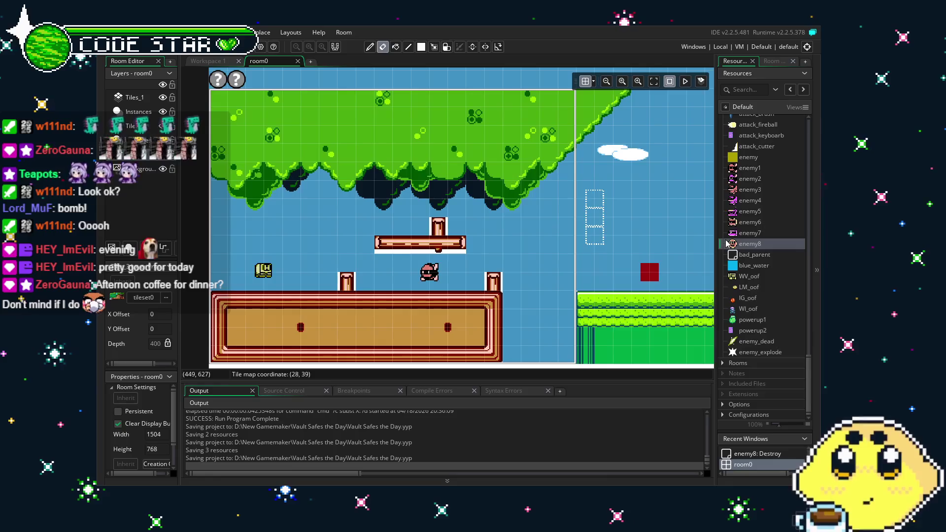
pyautogui.doubleClick(765, 354)
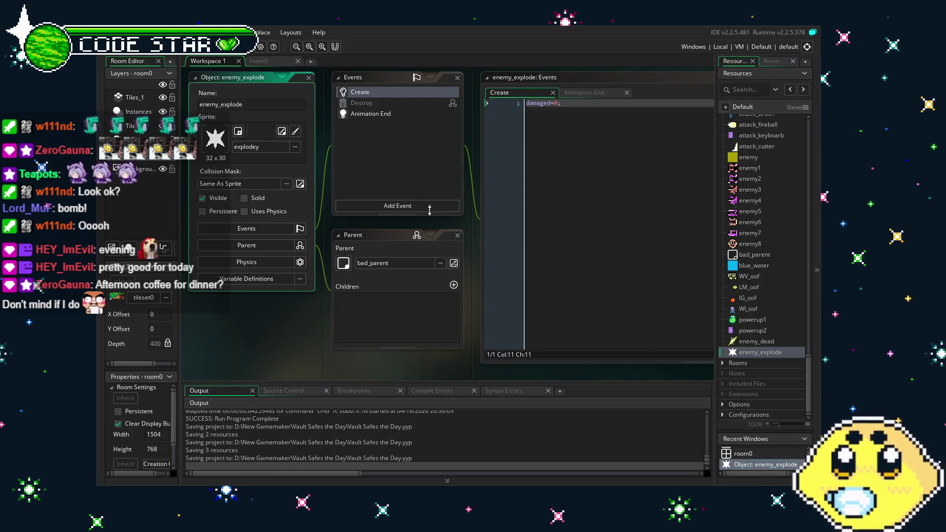
# Step: Compare enemy_explode's Animation End and damaged=0 Create code, then reopen the enemy8 object
pyautogui.click(372, 114)
pyautogui.click(373, 92)
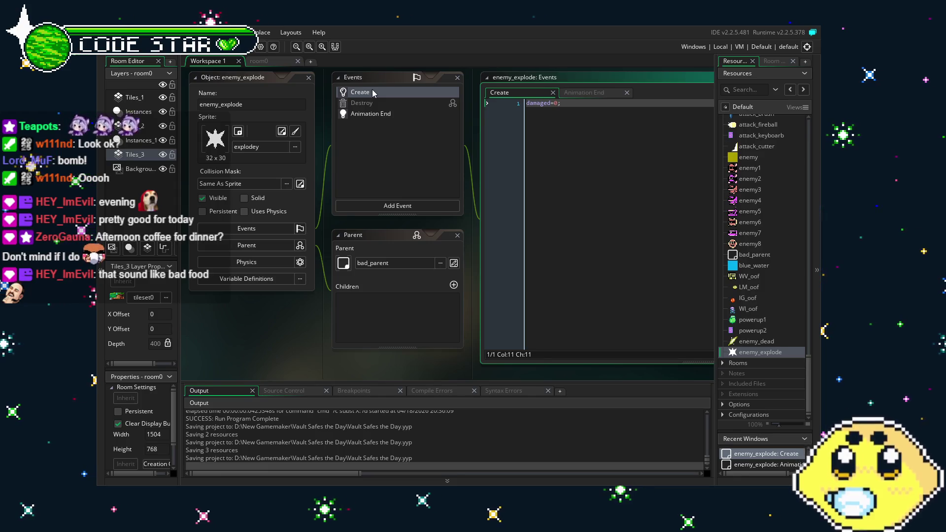
pyautogui.click(355, 118)
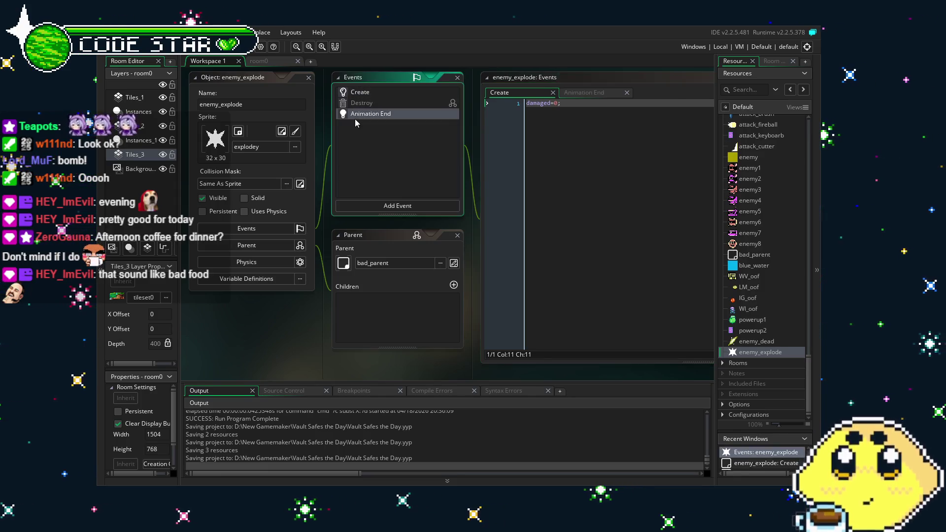
pyautogui.click(388, 94)
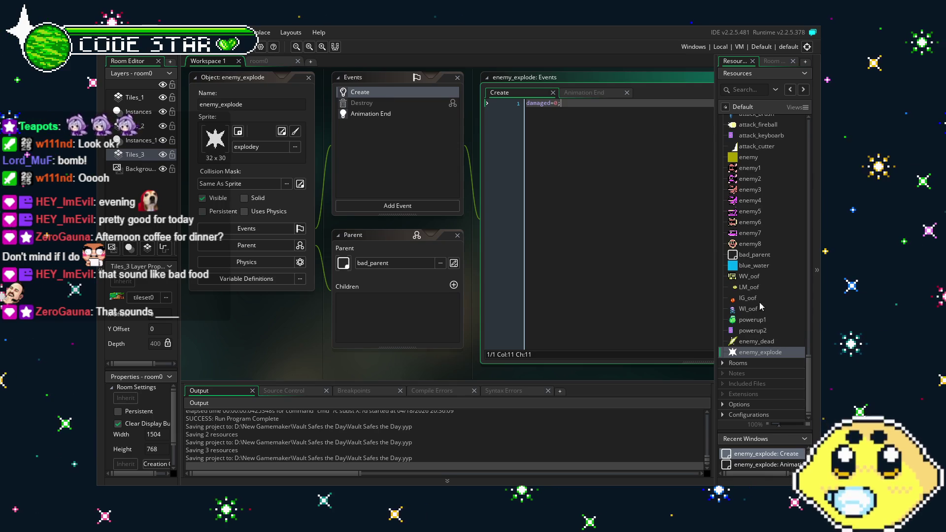
pyautogui.doubleClick(751, 245)
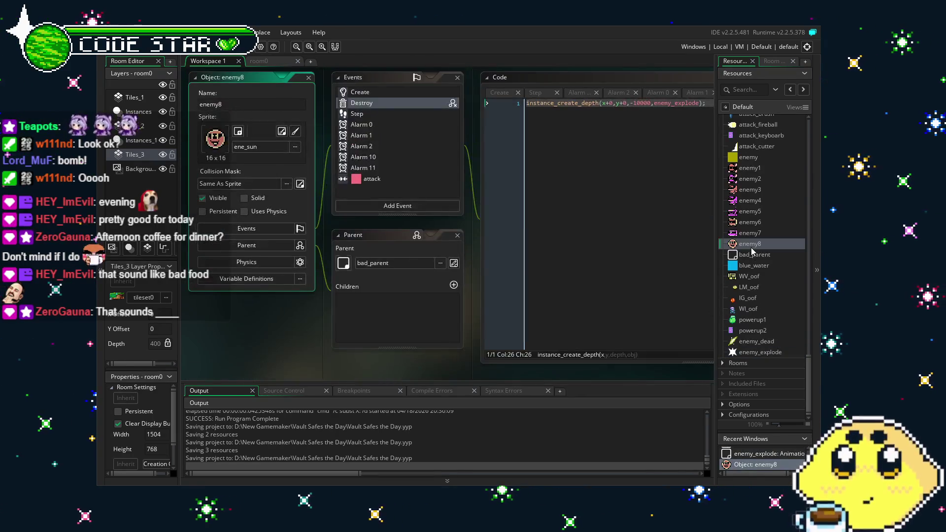
# Step: Undo Alarm 11's edits to restore the var inst = instance_create_depth(...enemyshot) spawning code
pyautogui.moveTo(562, 256); pyautogui.dragTo(502, 277)
pyautogui.click(505, 279)
pyautogui.click(324, 145)
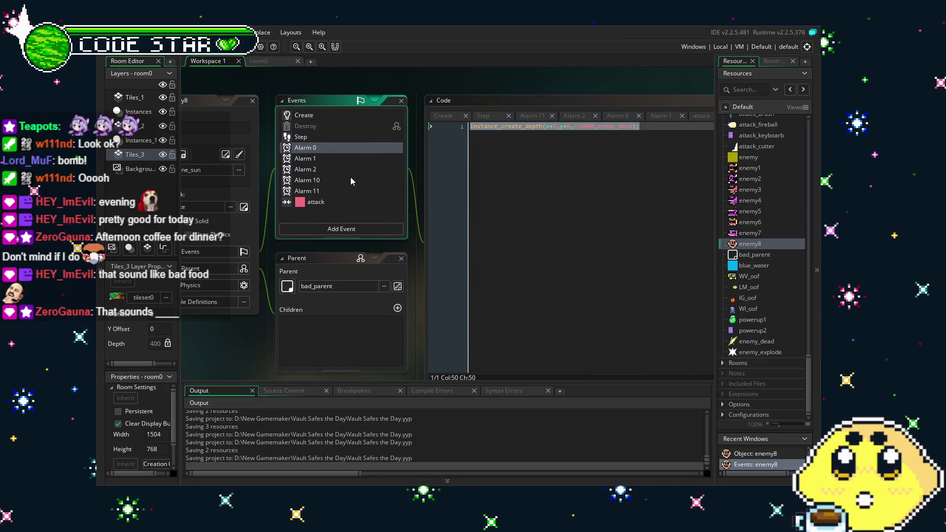
pyautogui.click(323, 191)
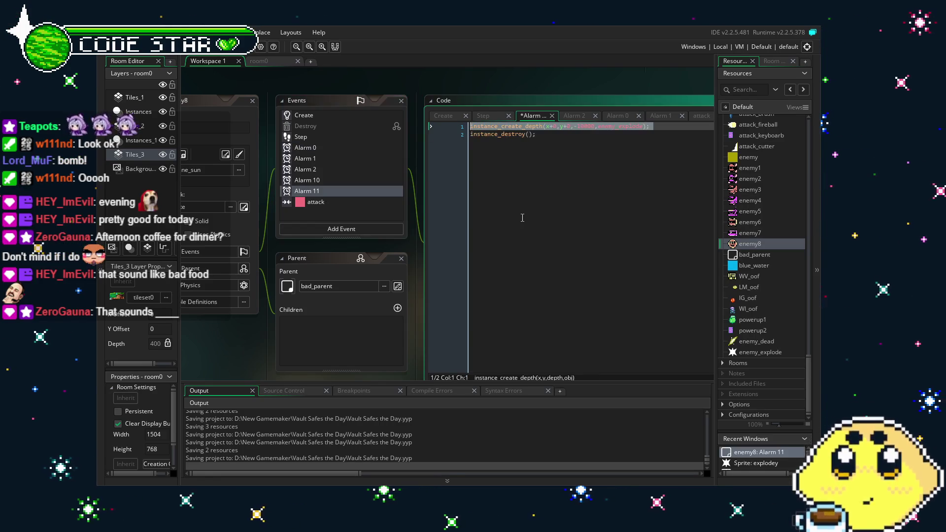
pyautogui.hotkey('ctrl', 'z')
pyautogui.hotkey('ctrl', 'z')
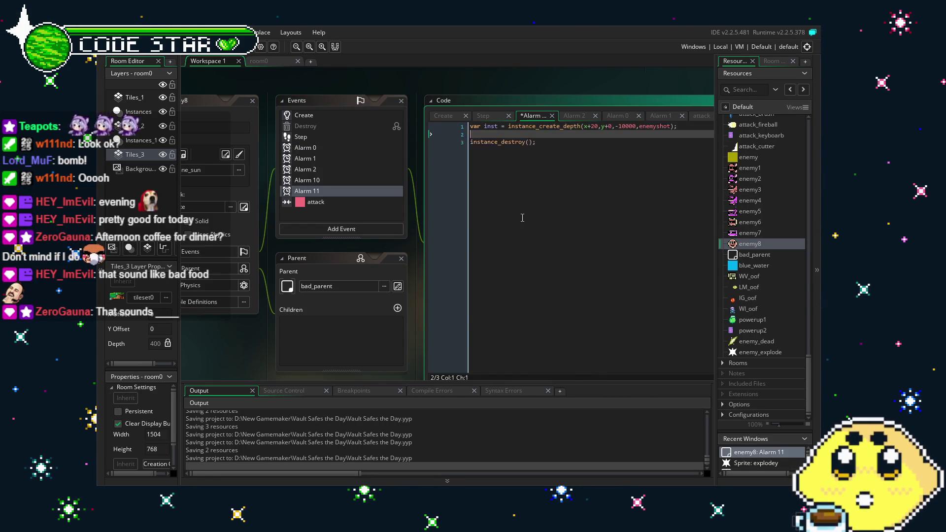
# Step: Replace every 'enemyshot' in Alarm 11 with 'enemy_explode' using find and replace
pyautogui.click(606, 369)
pyautogui.hotkey('ctrl', 'f')
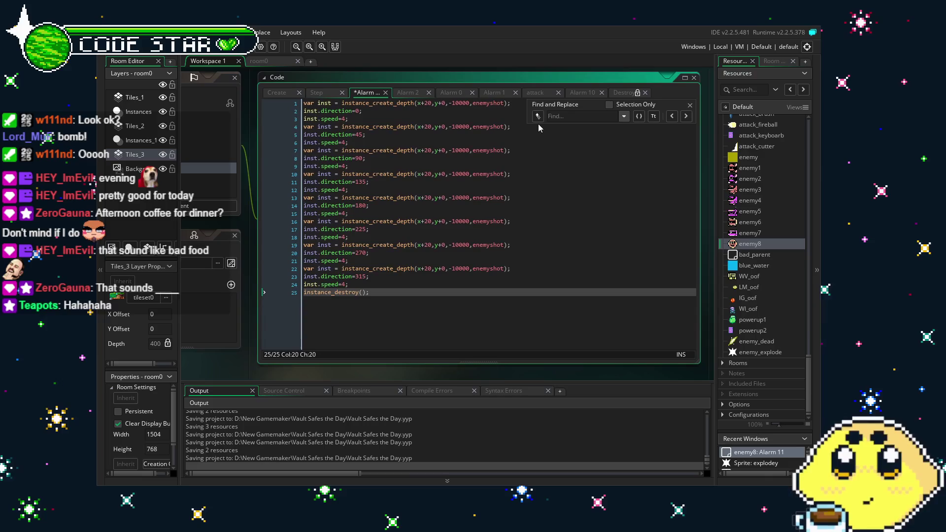
pyautogui.click(538, 117)
pyautogui.write('enemyshot')
pyautogui.press('Tab')
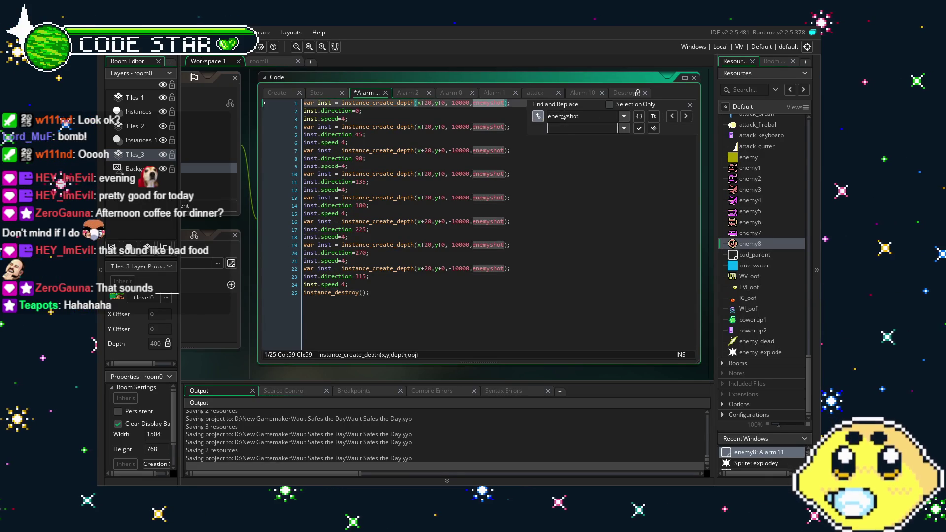
pyautogui.write('enemy_explode')
pyautogui.click(653, 128)
pyautogui.click(505, 320)
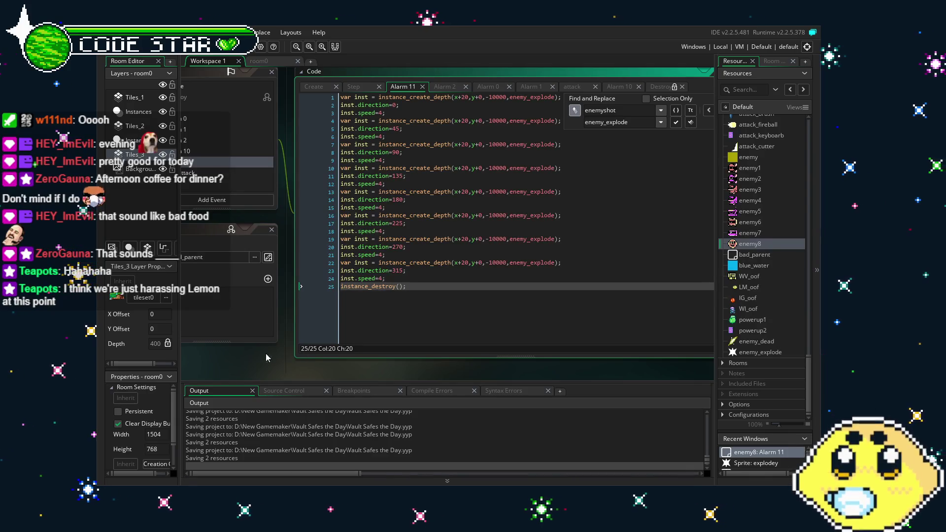
pyautogui.moveTo(255, 357)
pyautogui.mouseDown()
pyautogui.moveTo(268, 353)
pyautogui.moveTo(264, 329)
pyautogui.mouseUp()
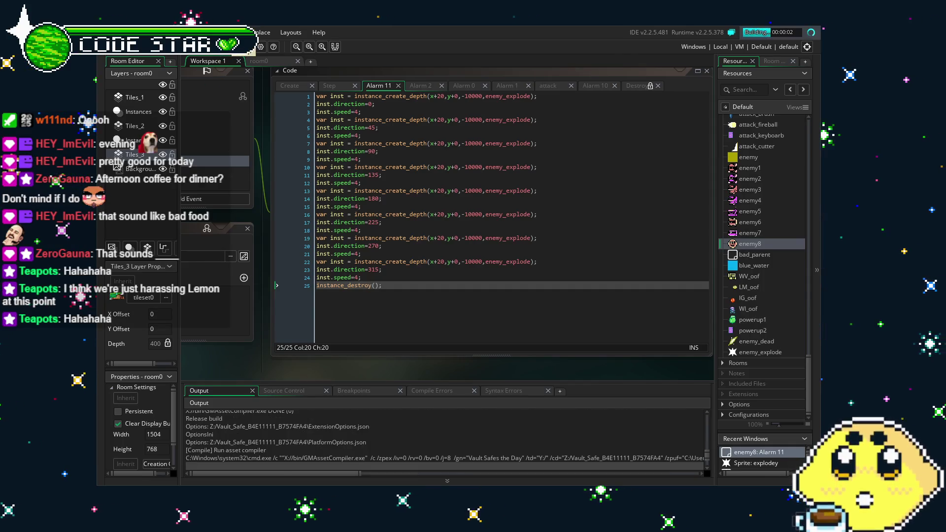
# Step: Change the first inst.speed values in Alarm 11, settling lines 3 and 6 at speed 3
pyautogui.click(356, 112)
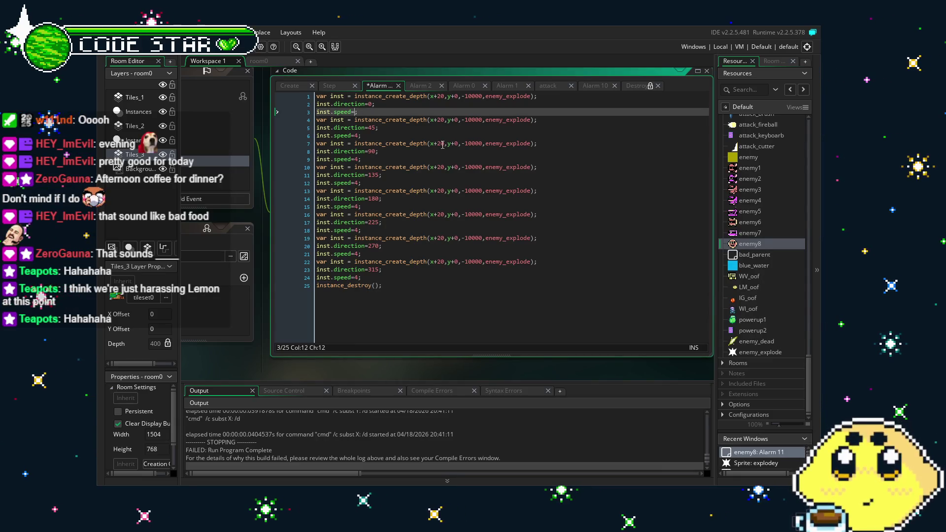
pyautogui.write('2')
pyautogui.press('Down')
pyautogui.press('Down')
pyautogui.press('Down')
pyautogui.press('BackSpace')
pyautogui.write('2')
pyautogui.press('Down')
pyautogui.press('Down')
pyautogui.press('Down')
pyautogui.press('BackSpace')
pyautogui.write('2')
pyautogui.press('Down')
pyautogui.press('Up')
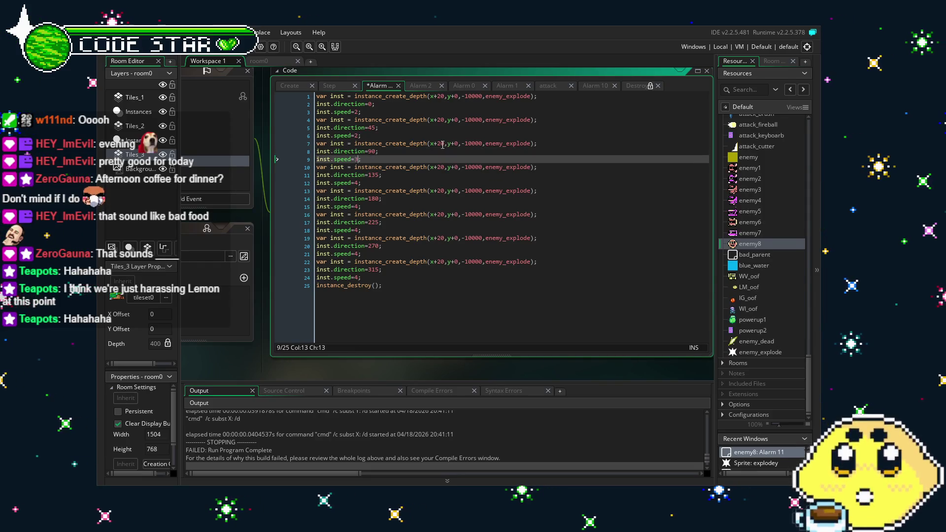
pyautogui.press('Up')
pyautogui.press('Up')
pyautogui.press('Up')
pyautogui.press('BackSpace')
pyautogui.write('3')
pyautogui.press('Up')
pyautogui.press('Up')
pyautogui.press('Up')
pyautogui.press('BackSpace')
pyautogui.write('3')
# Step: Set the remaining inst.speed values to 3, save, and run the game with F5
pyautogui.press('Down')
pyautogui.press('Down')
pyautogui.press('Down')
pyautogui.press('Down')
pyautogui.press('BackSpace')
pyautogui.write('3')
pyautogui.press('Down')
pyautogui.press('Down')
pyautogui.press('Down')
pyautogui.press('BackSpace')
pyautogui.write('3')
pyautogui.press('Down')
pyautogui.press('Down')
pyautogui.press('Down')
pyautogui.press('BackSpace')
pyautogui.write('3')
pyautogui.press('Down')
pyautogui.press('Down')
pyautogui.press('Down')
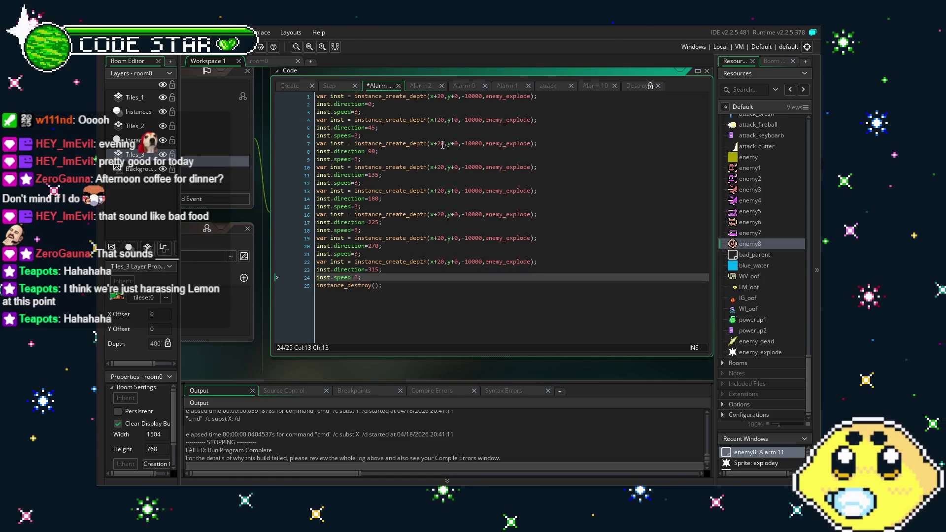
pyautogui.hotkey('ctrl', 's')
pyautogui.press('F5')
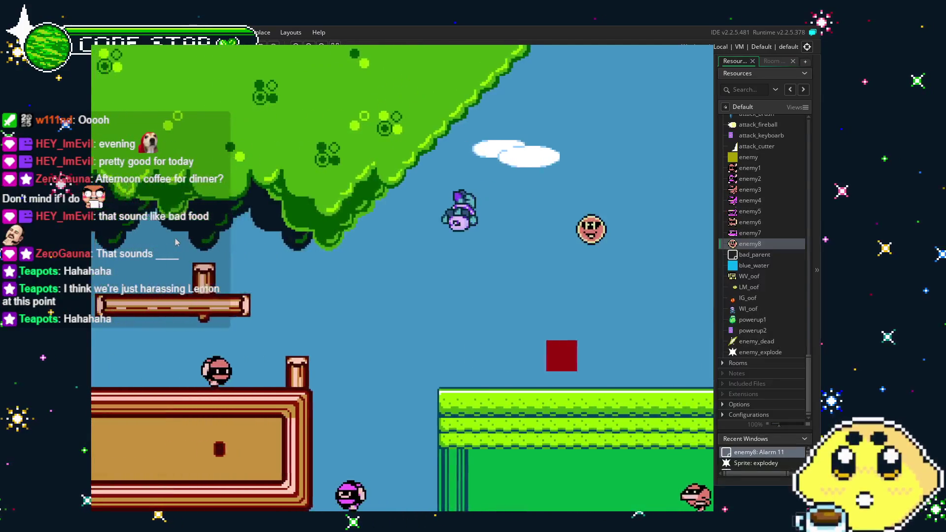
# Step: Move the player around the first room and into the next, running along the grass
pyautogui.press('Right')
pyautogui.press('Left')
pyautogui.press('Right')
pyautogui.press('Right')
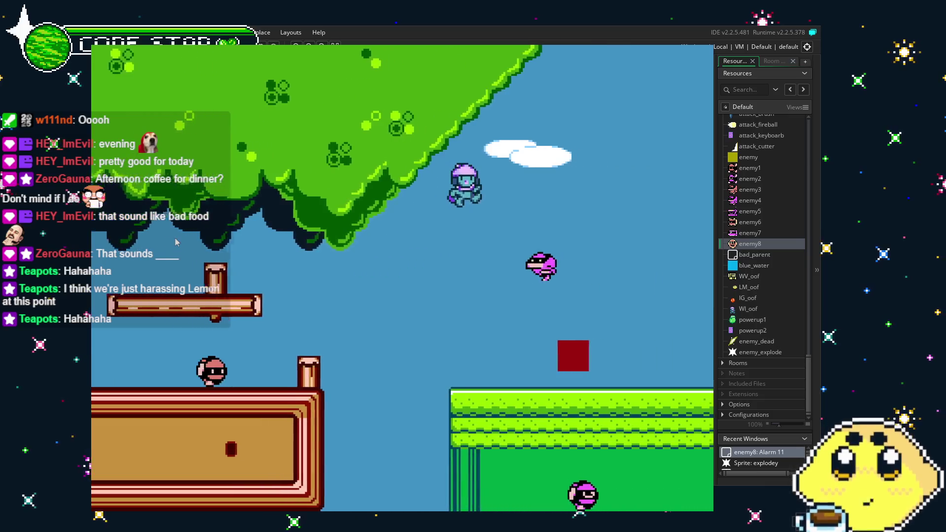
pyautogui.press('Left')
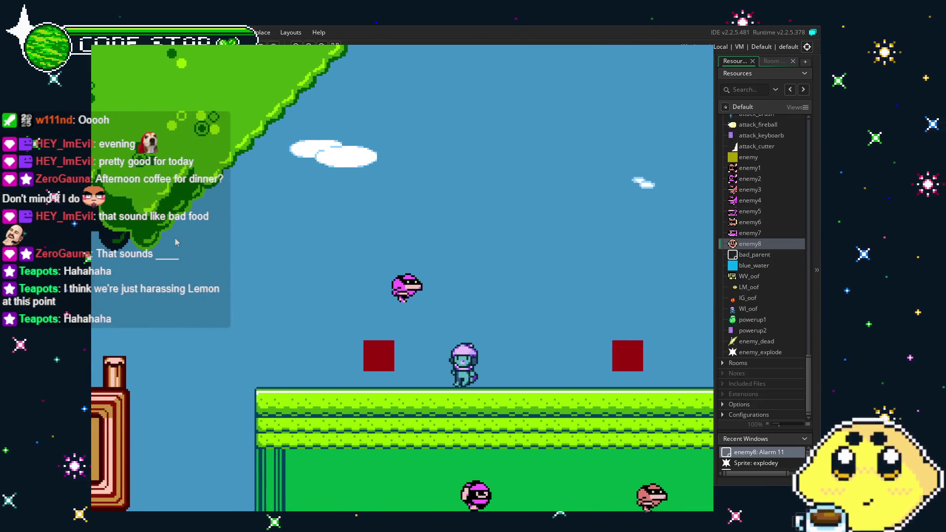
pyautogui.press('Up')
pyautogui.press('Right')
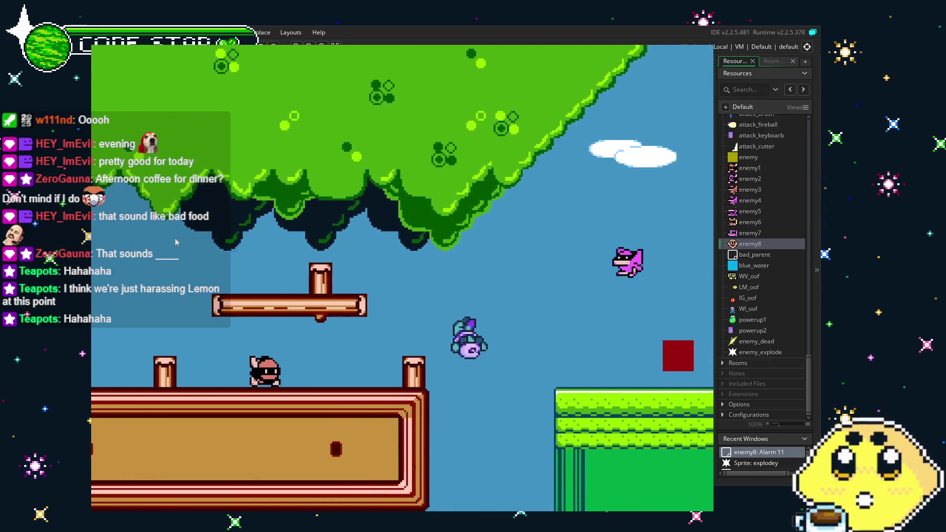
pyautogui.press('Left')
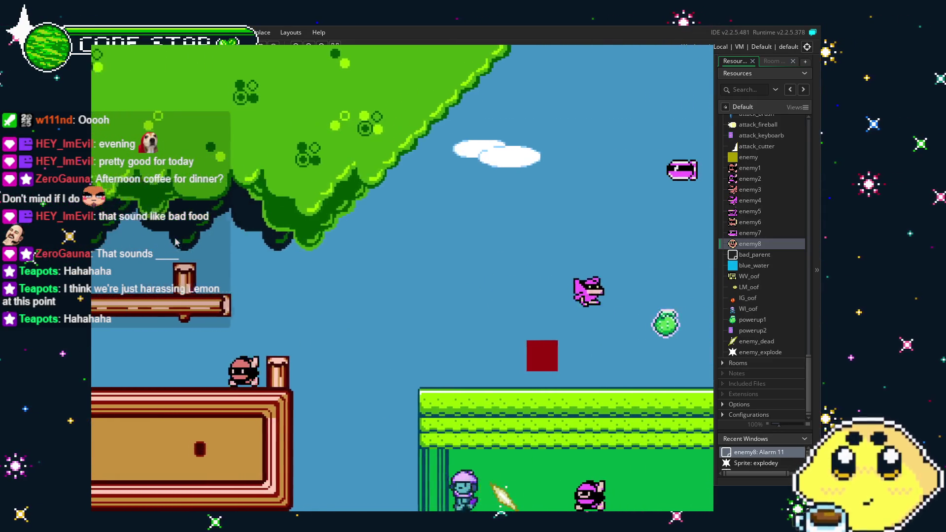
pyautogui.press('Left')
pyautogui.press('Right')
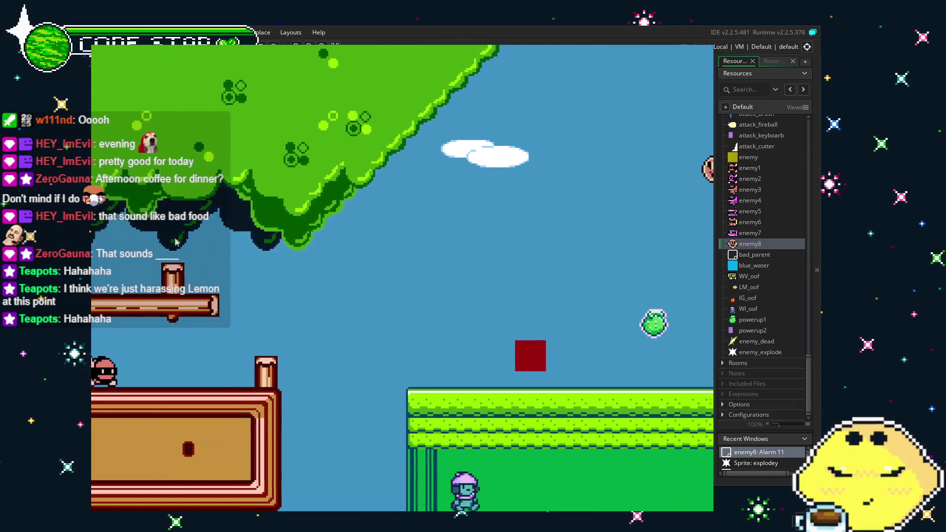
pyautogui.press('Right')
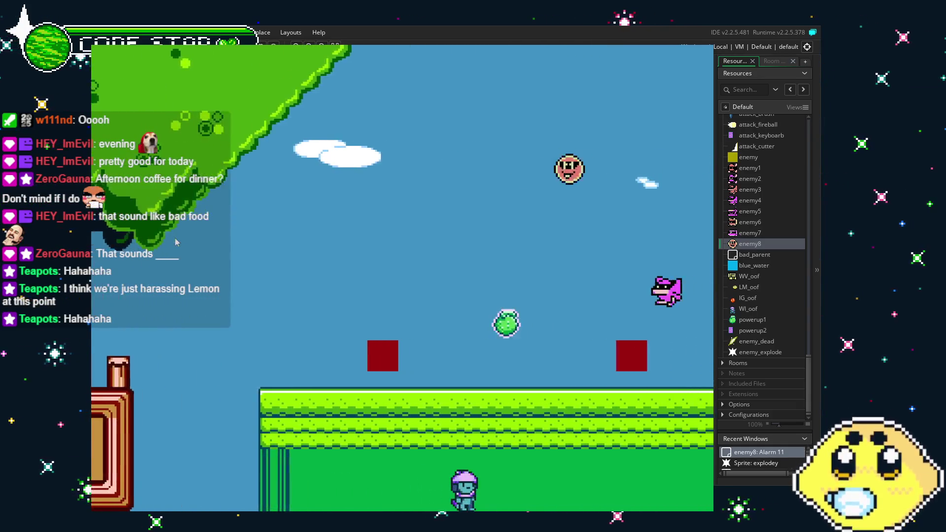
pyautogui.press('space')
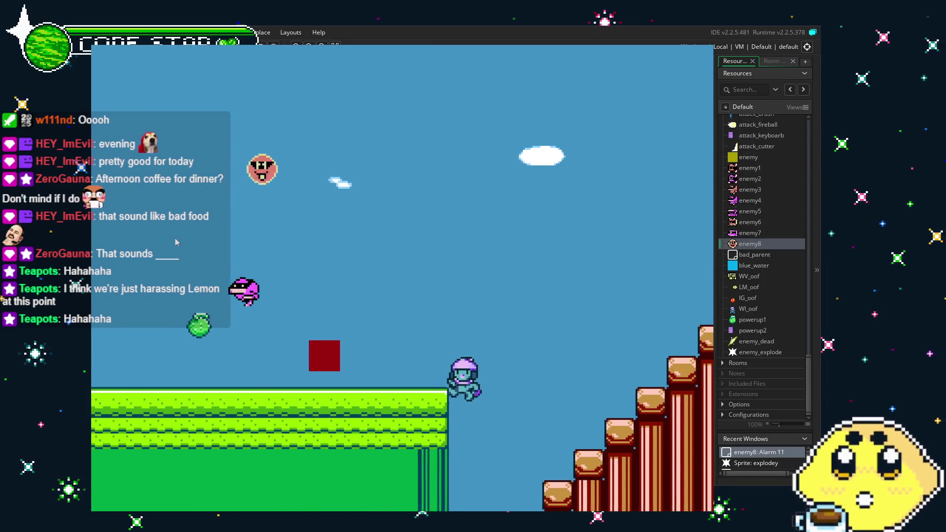
pyautogui.press('Right')
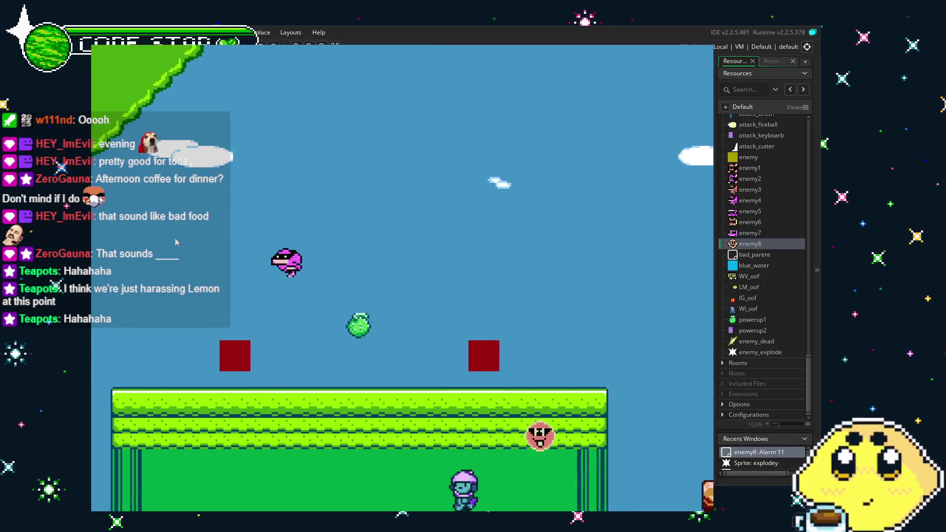
pyautogui.press('Left')
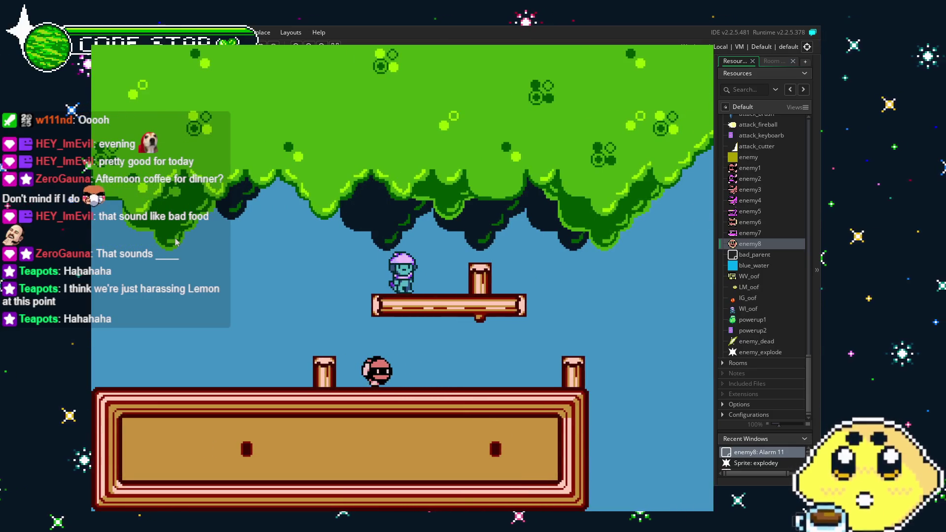
# Step: Jump under the tree canopy, climb the brick stairs, and reach the grass platform
pyautogui.press('Right')
pyautogui.press('space')
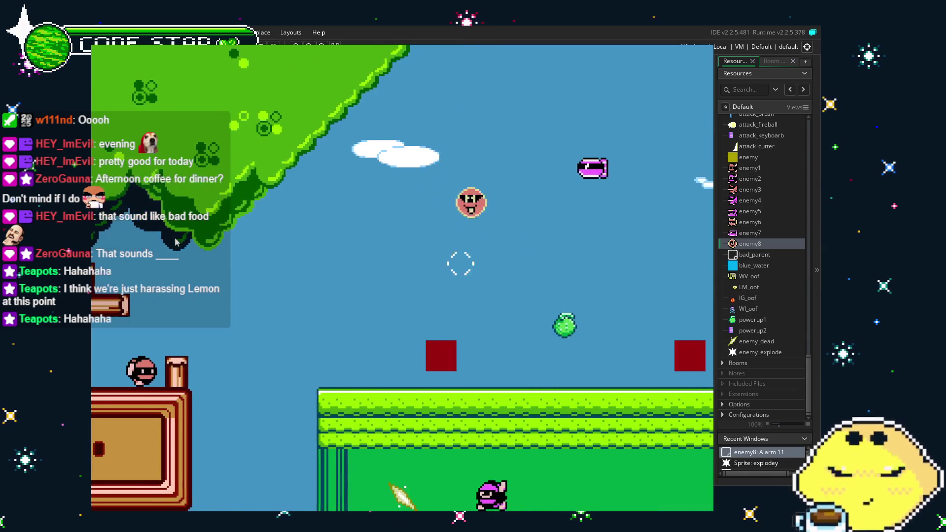
pyautogui.press('Right')
pyautogui.press('space')
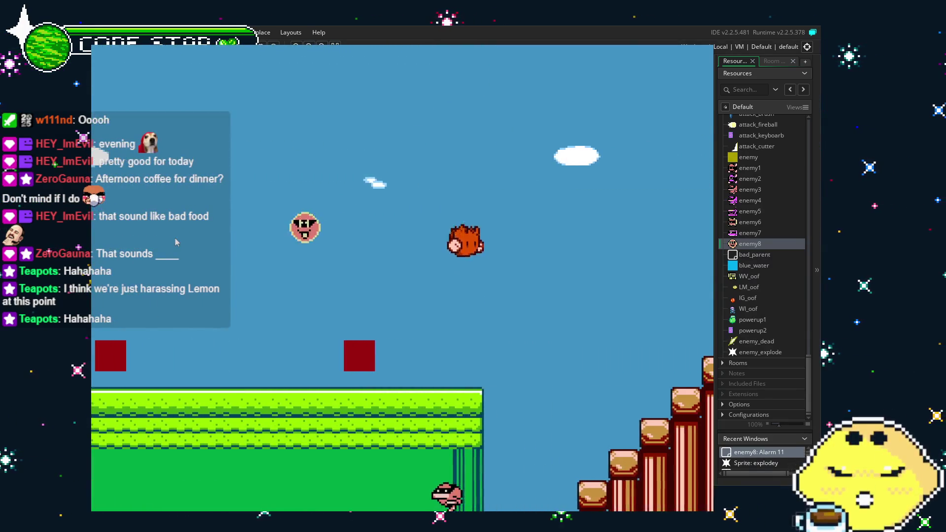
pyautogui.press('Right')
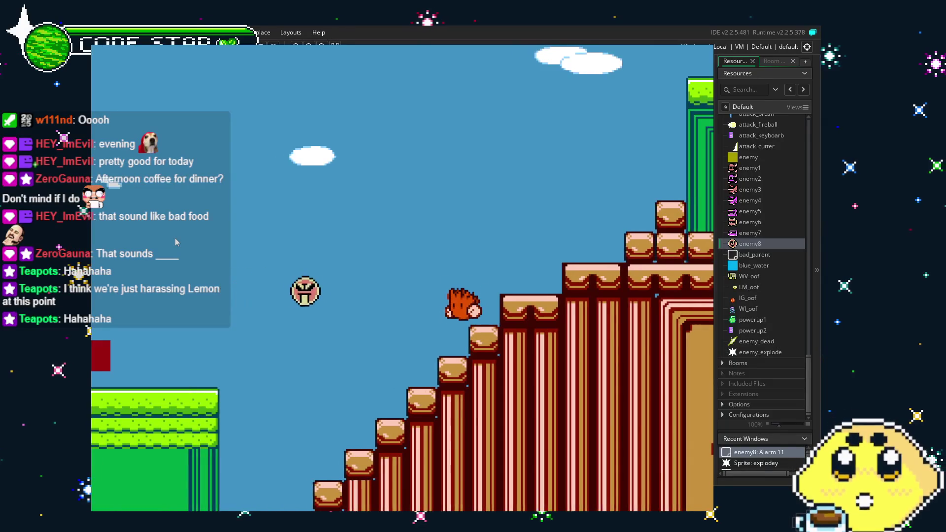
pyautogui.press('space')
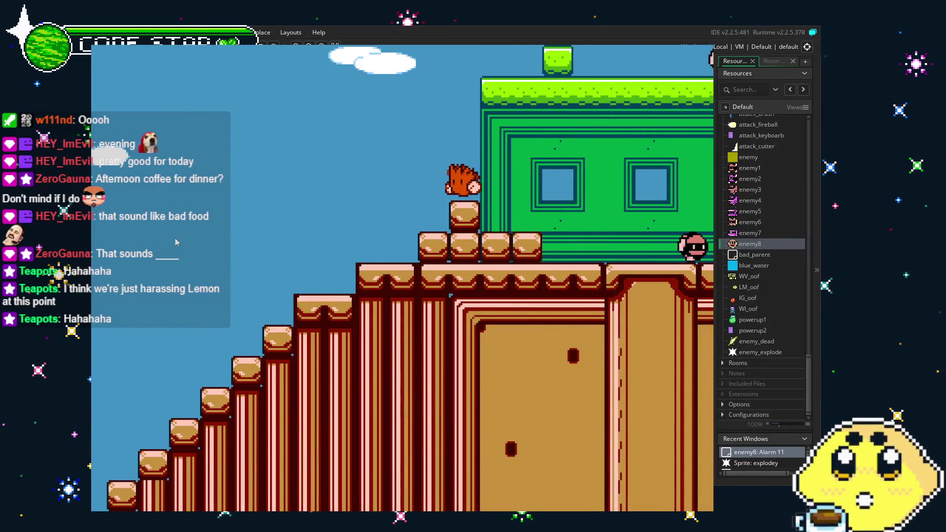
pyautogui.press('Left')
pyautogui.press('Left')
pyautogui.press('Right')
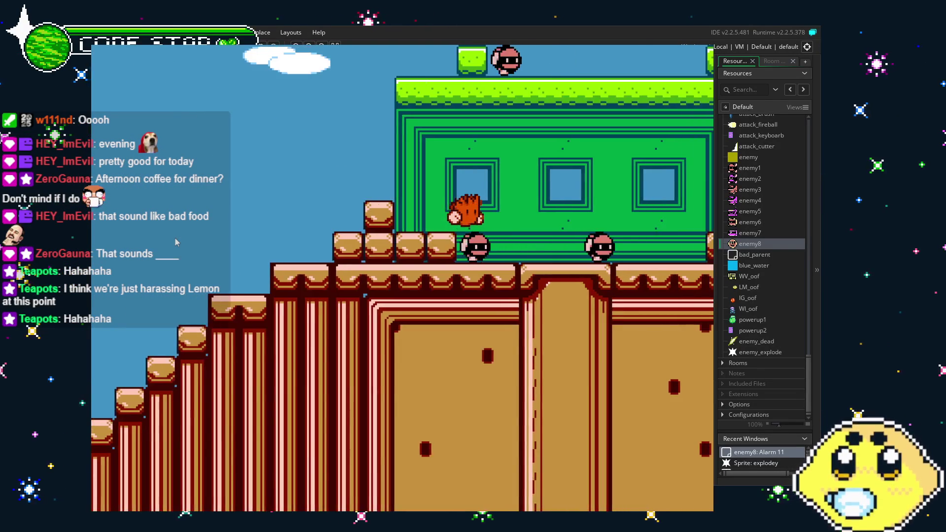
pyautogui.press('Right')
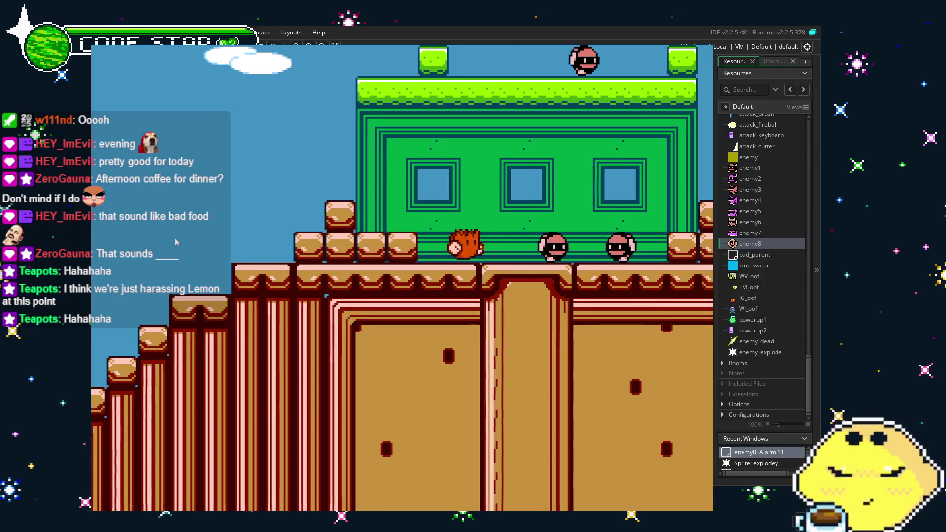
pyautogui.press('space')
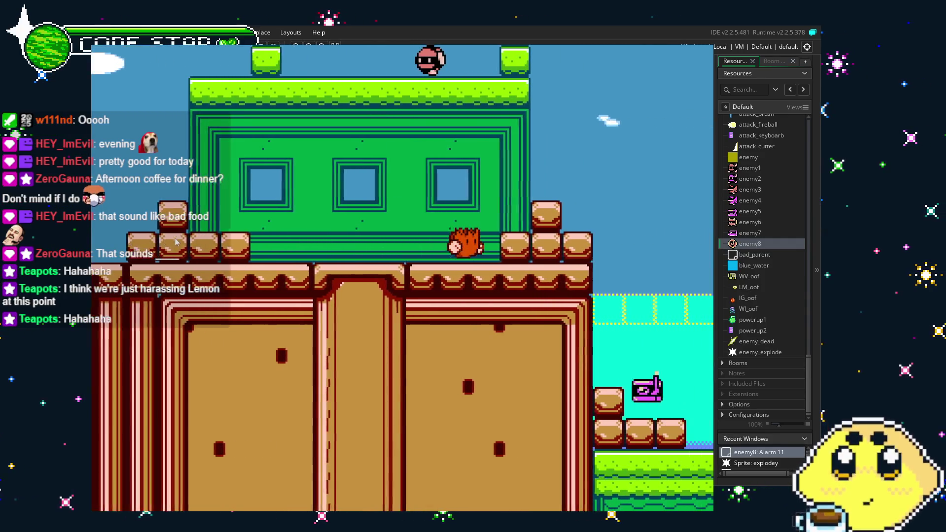
pyautogui.press('Right')
pyautogui.press('space')
pyautogui.press('space')
pyautogui.press('Left')
pyautogui.press('space')
pyautogui.press('Right')
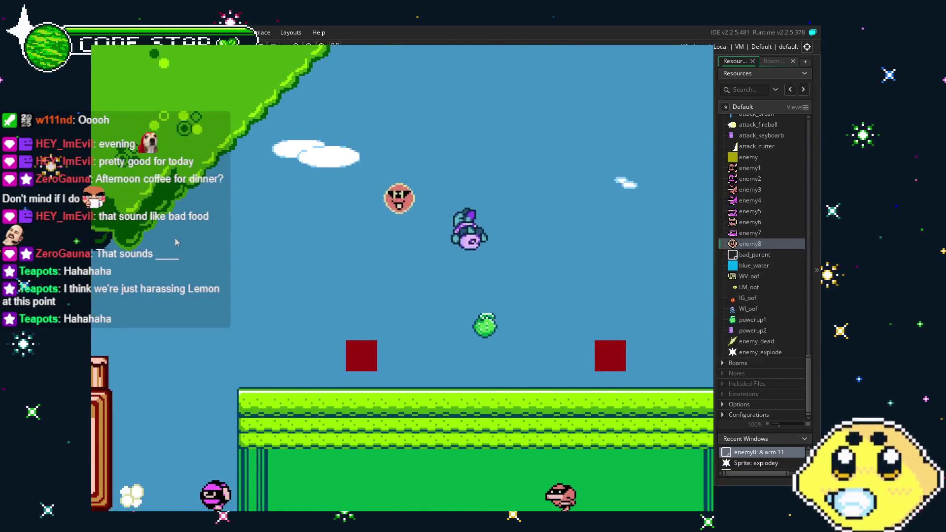
# Step: Jump around the log staircase and green building roof, then quit the game with Escape
pyautogui.press('space')
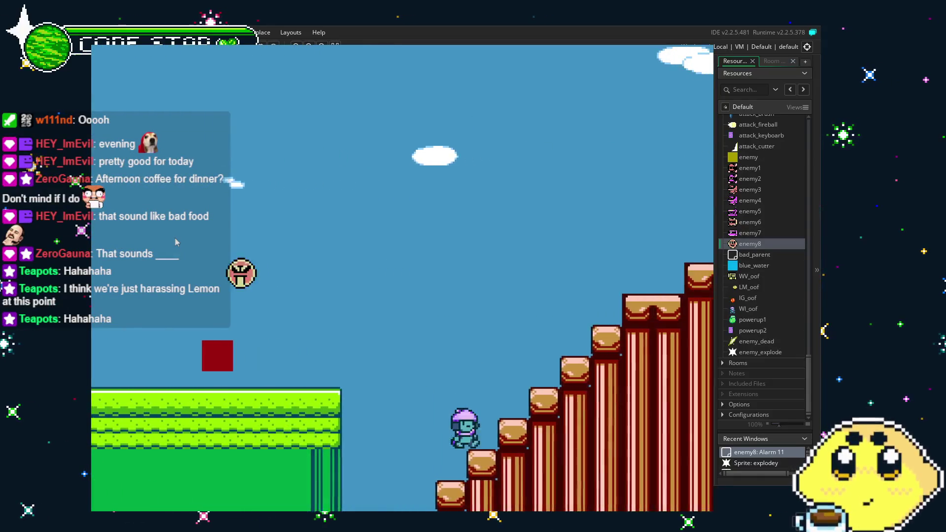
pyautogui.press('space')
pyautogui.press('Left')
pyautogui.press('space')
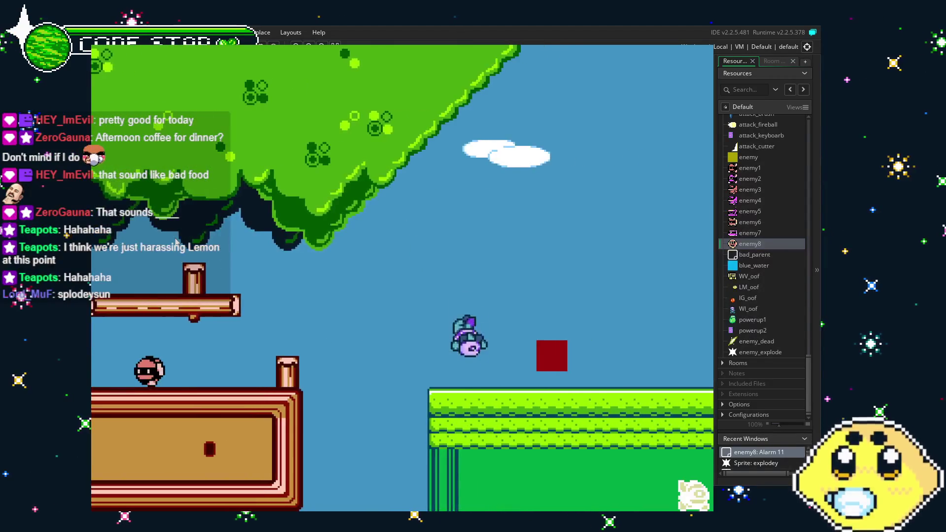
pyautogui.press('Left')
pyautogui.press('Right')
pyautogui.press('space')
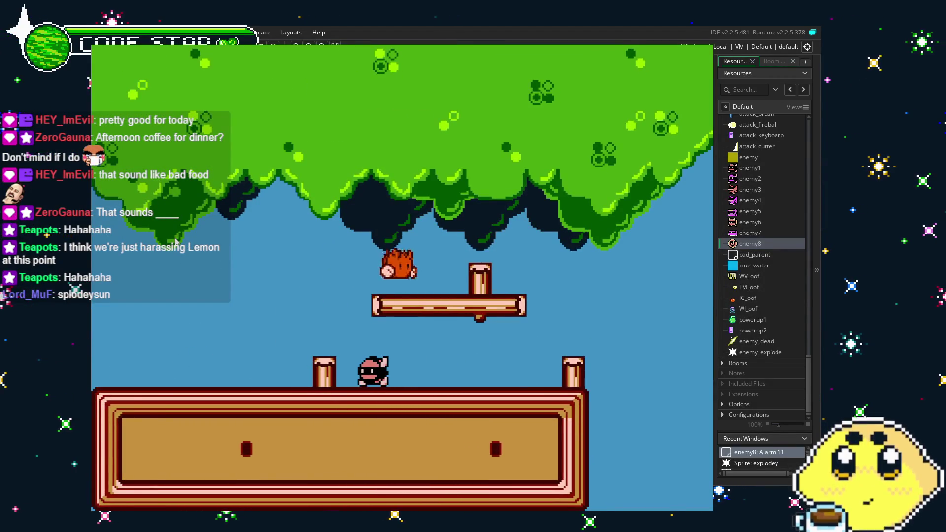
pyautogui.press('space')
pyautogui.press('space')
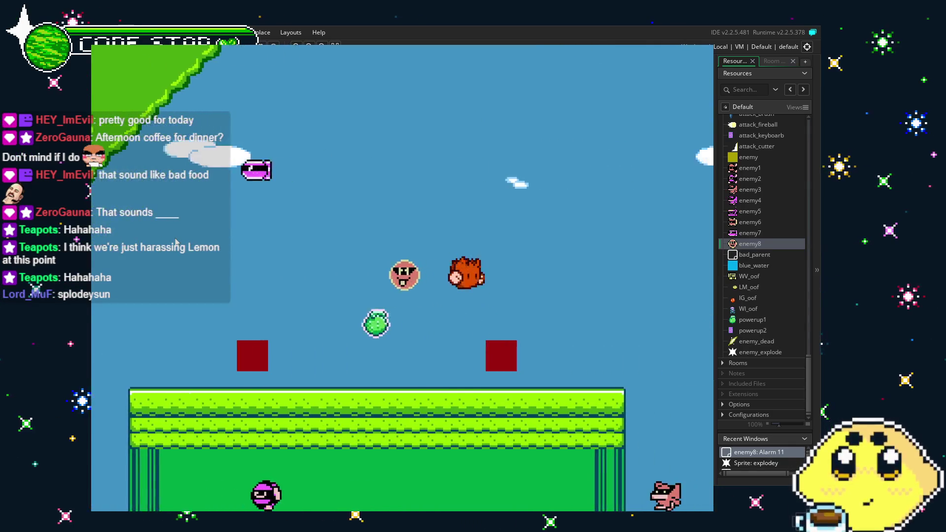
pyautogui.press('Right')
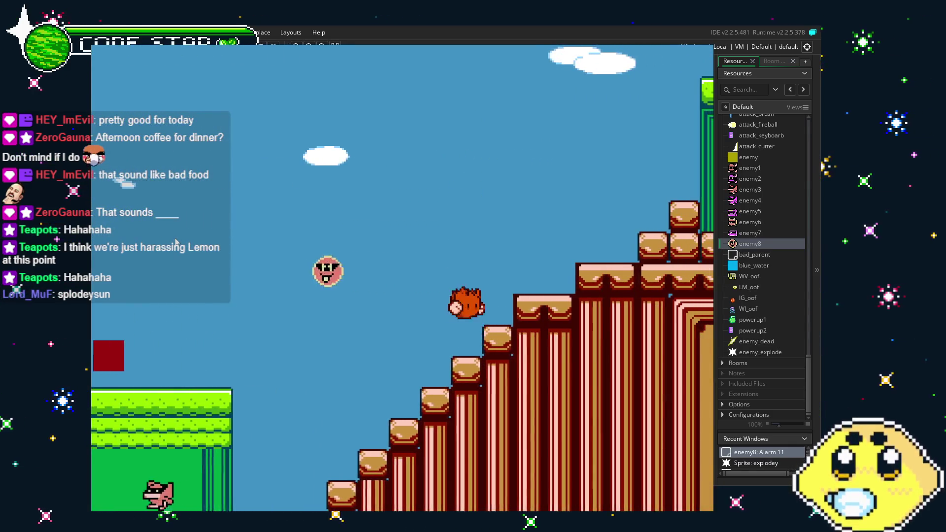
pyautogui.press('space')
pyautogui.press('Left')
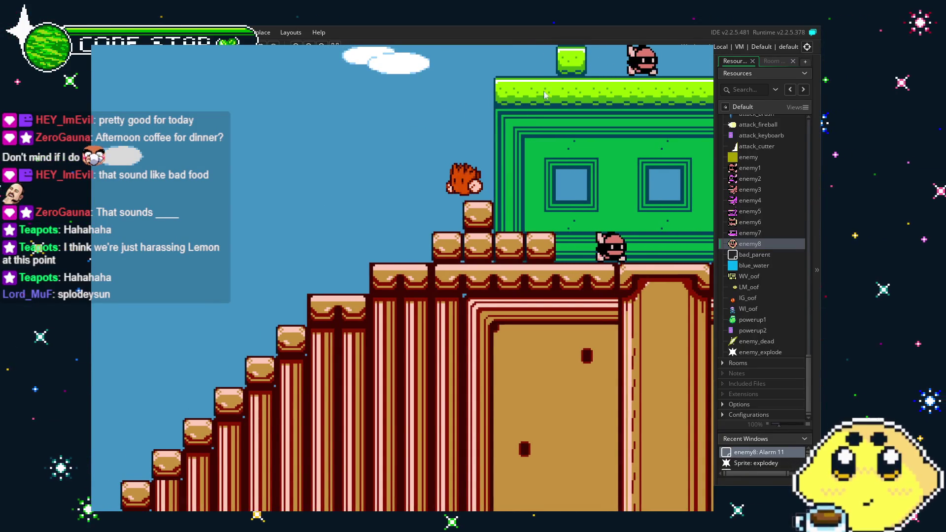
pyautogui.press('Escape')
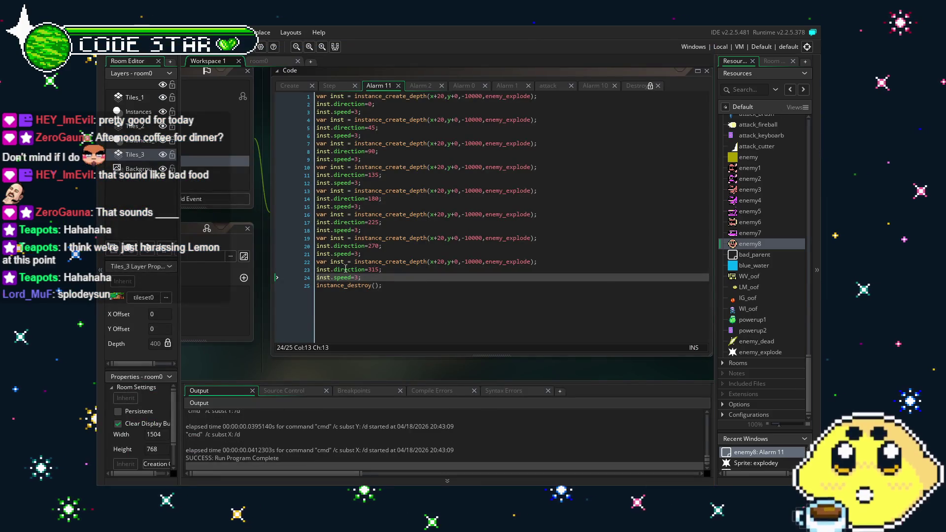
# Step: Change the enemy_explode speeds on Alarm 11 lines 3–12 from 3 to 2
pyautogui.click(356, 117)
pyautogui.press('Up')
pyautogui.press('Up')
pyautogui.press('Up')
pyautogui.press('Down')
pyautogui.press('Down')
pyautogui.press('BackSpace')
pyautogui.press('2')
pyautogui.press('Down')
pyautogui.press('Down')
pyautogui.press('Down')
pyautogui.press('BackSpace')
pyautogui.press('2')
pyautogui.press('Down')
pyautogui.press('Down')
pyautogui.press('Down')
pyautogui.press('BackSpace')
pyautogui.press('2')
pyautogui.press('Down')
pyautogui.press('Down')
pyautogui.press('Down')
pyautogui.press('BackSpace')
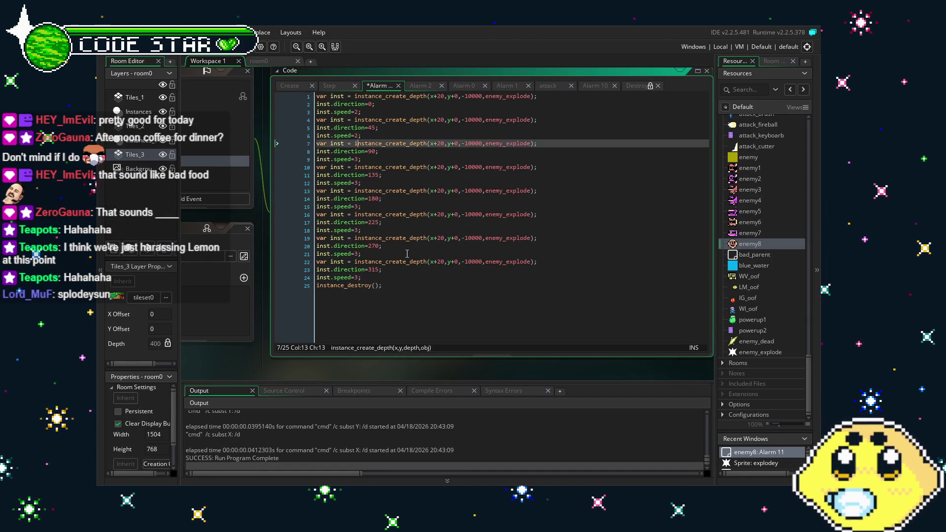
pyautogui.press('2')
# Step: Set the remaining speeds on lines 15–21 to 2, then save and relaunch the game
pyautogui.press('Down')
pyautogui.press('Down')
pyautogui.press('Down')
pyautogui.press('BackSpace')
pyautogui.press('2')
pyautogui.press('Down')
pyautogui.press('Down')
pyautogui.press('Down')
pyautogui.press('BackSpace')
pyautogui.press('2')
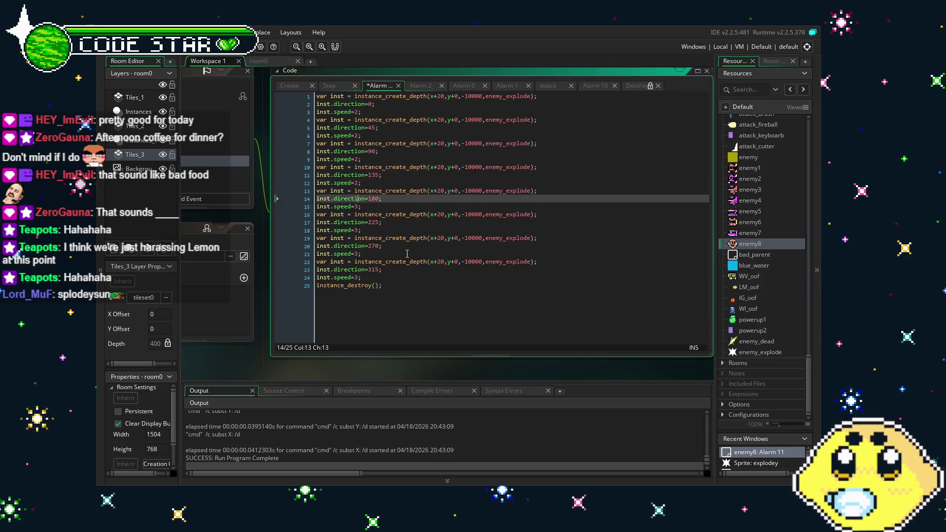
pyautogui.press('Down')
pyautogui.press('Down')
pyautogui.press('Down')
pyautogui.press('BackSpace')
pyautogui.write('2')
pyautogui.press('Down')
pyautogui.press('Down')
pyautogui.press('Down')
pyautogui.press('F5')
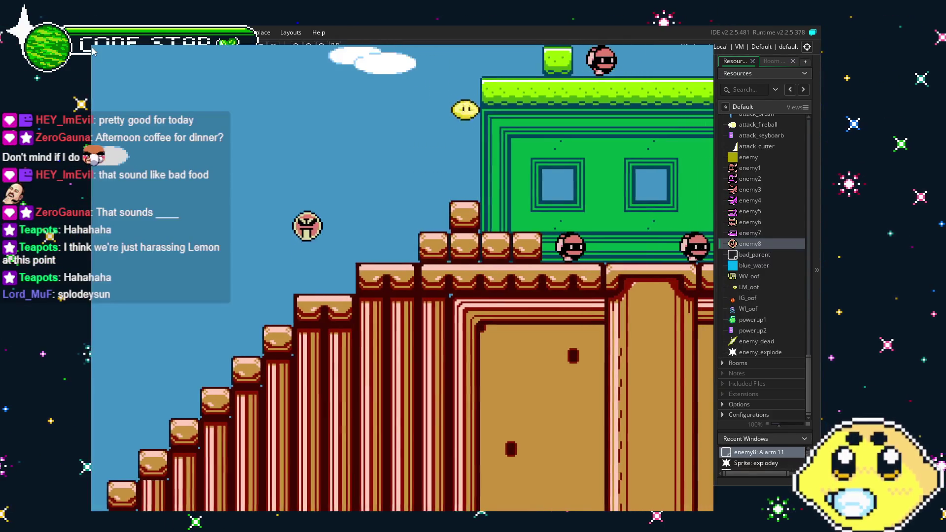
# Step: Walk the player left down the stairs to the ground, attack, and run right
pyautogui.press('Left')
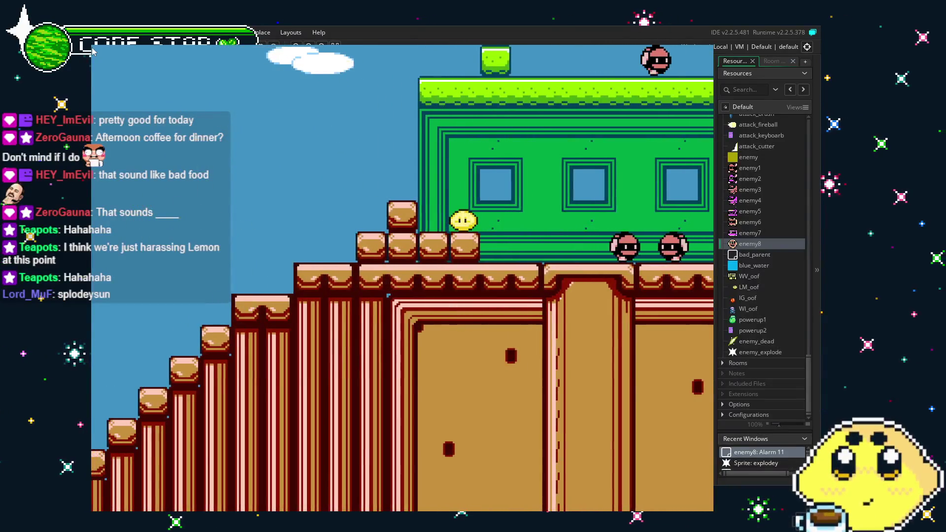
pyautogui.press('Left')
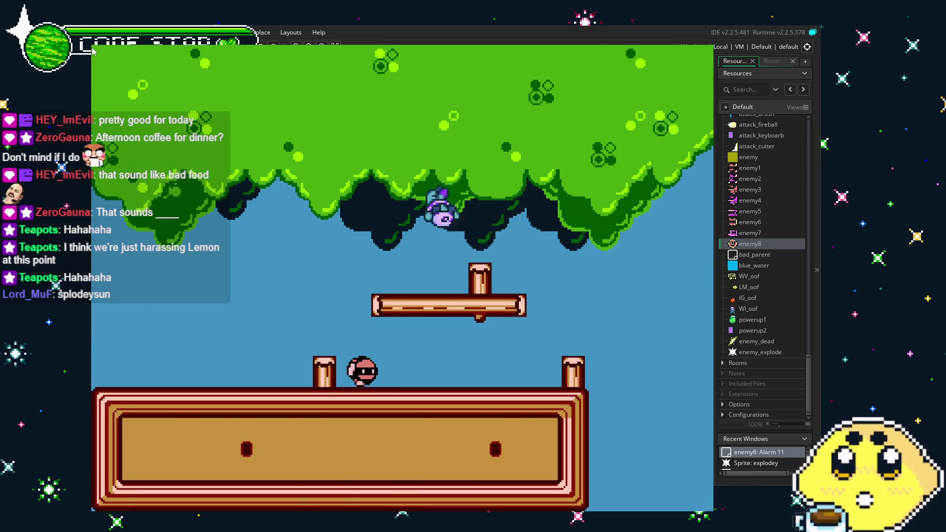
pyautogui.press('Right')
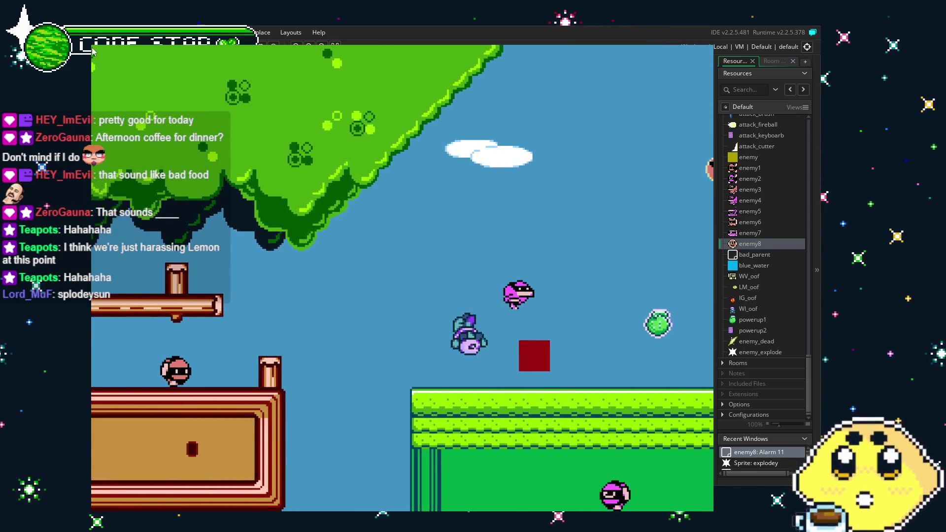
pyautogui.press('x')
pyautogui.press('Right')
pyautogui.press('z')
# Step: Run right along the bottom over the wooden steps and climb toward the green building
pyautogui.press('Left')
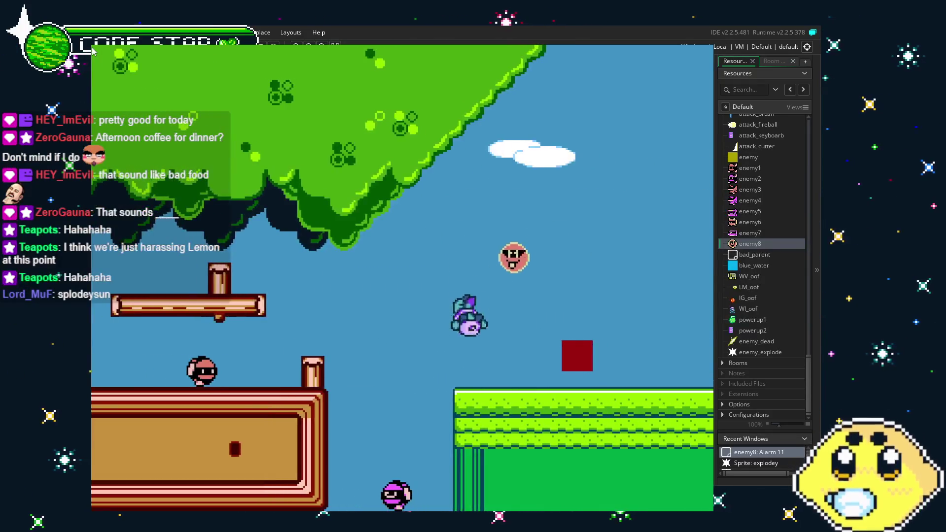
pyautogui.press('Right')
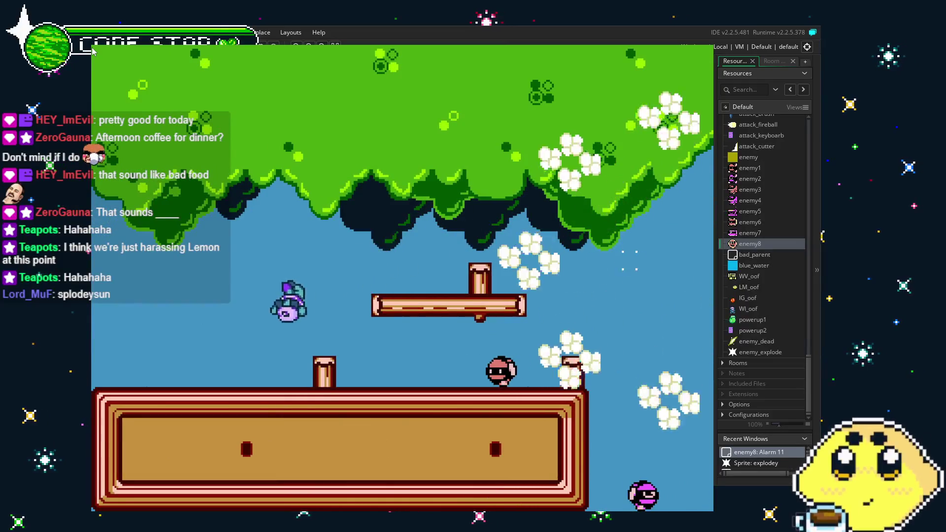
pyautogui.press('Right')
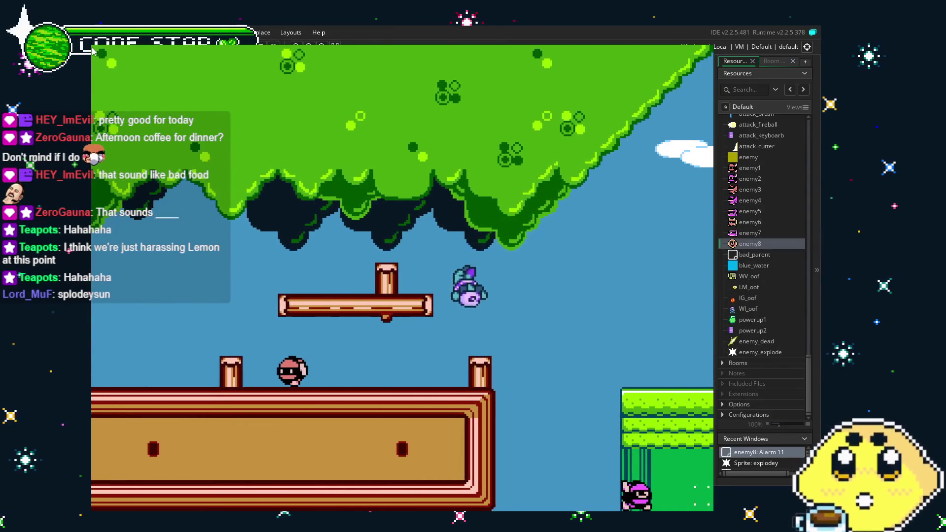
pyautogui.press('Right')
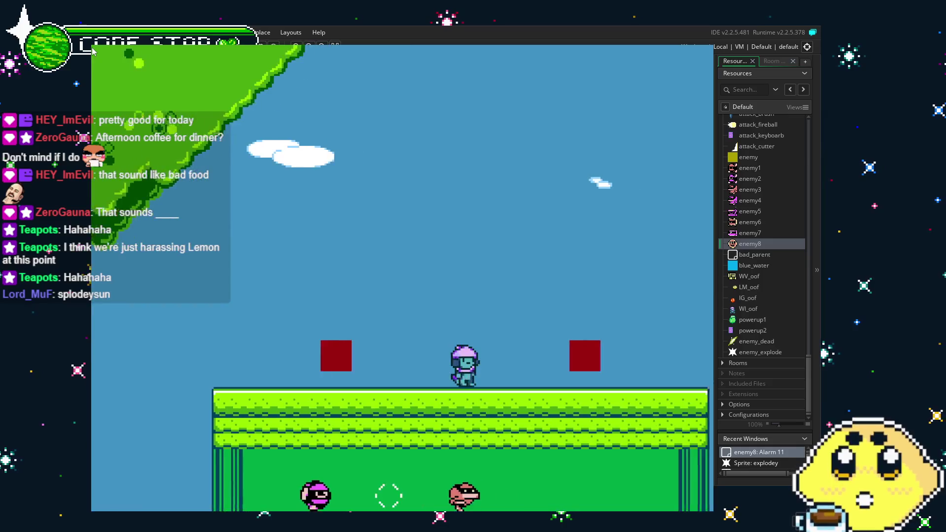
pyautogui.press('Right')
pyautogui.press('Right')
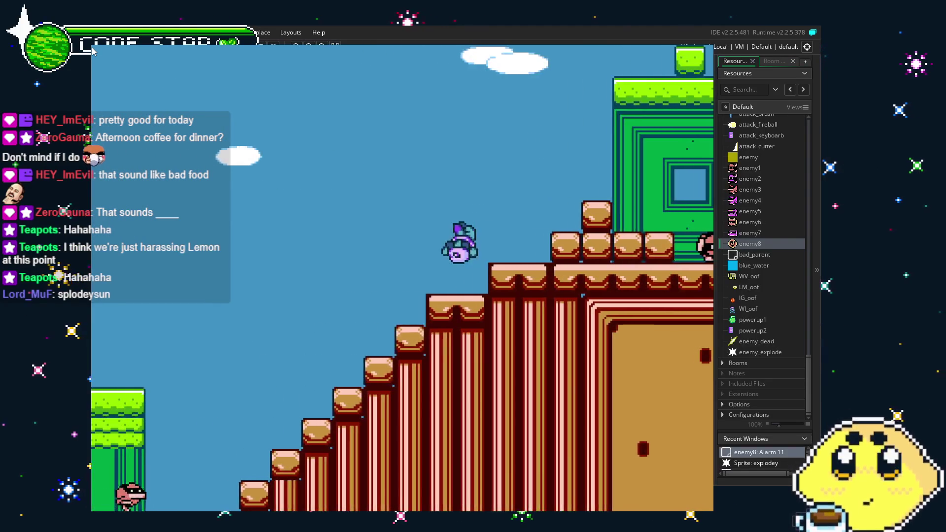
pyautogui.press('Right')
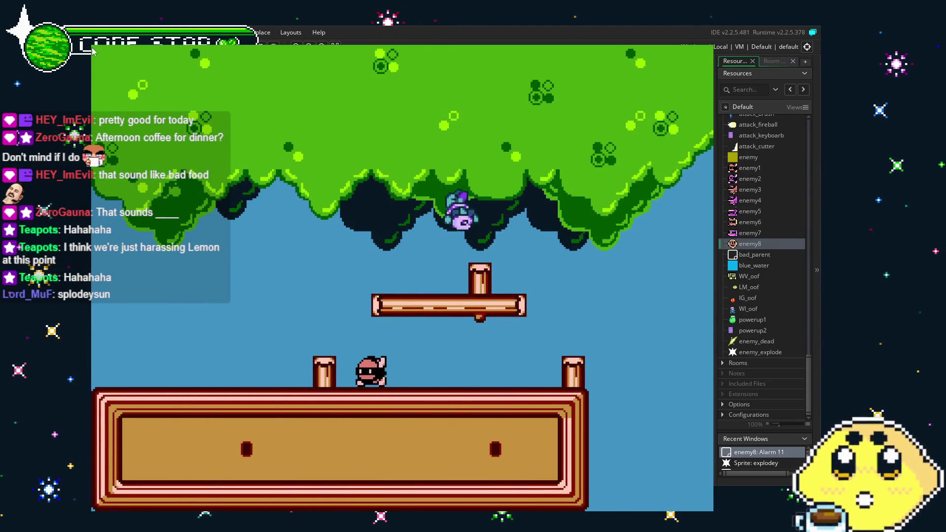
pyautogui.press('Right')
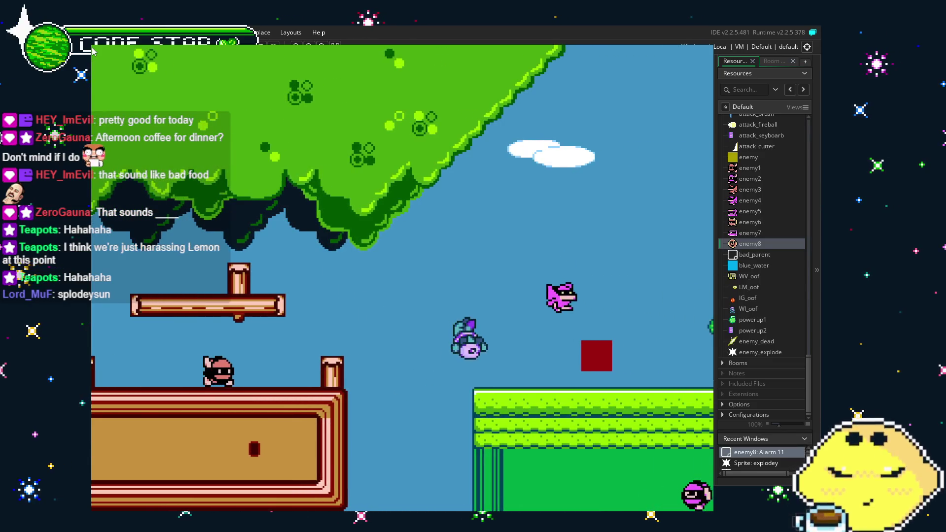
pyautogui.press('Right')
pyautogui.press('space')
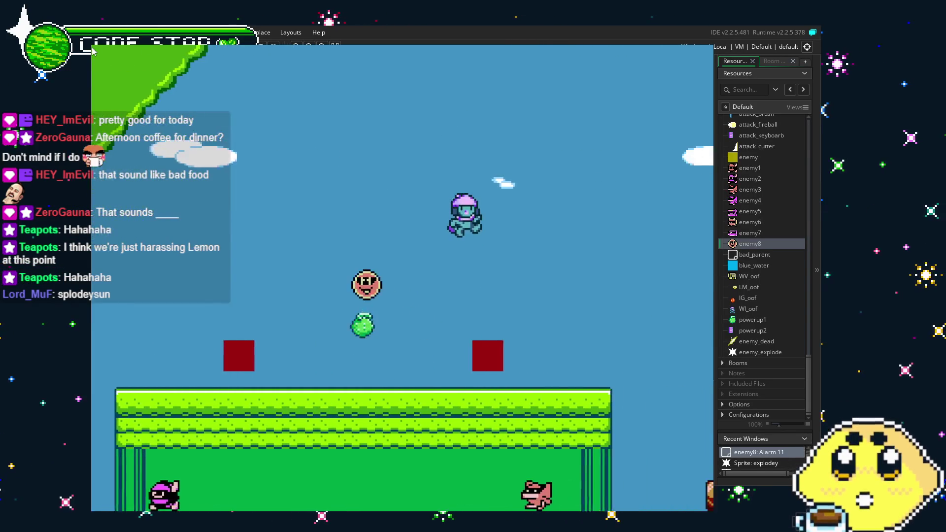
pyautogui.press('Right')
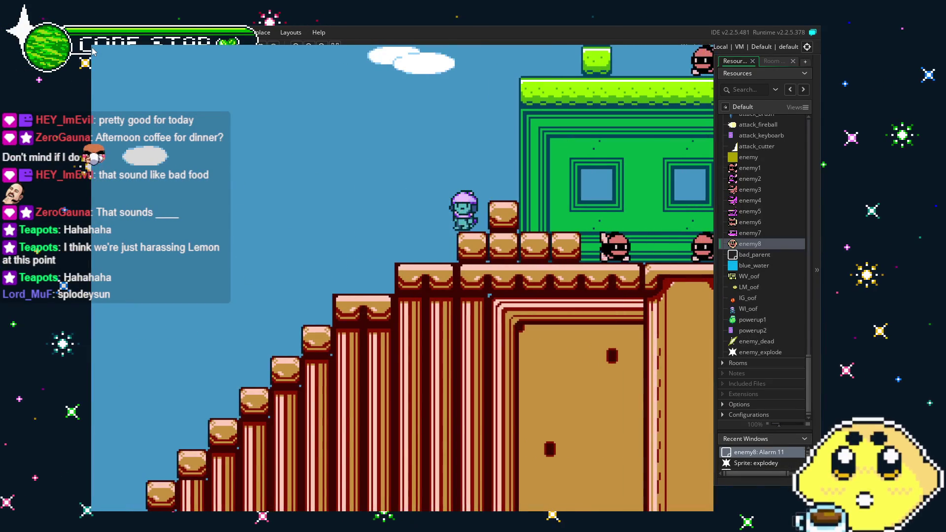
# Step: Jump up the red staircase to the green house, drop down, and attack the enemies
pyautogui.press('Left')
pyautogui.press('Left')
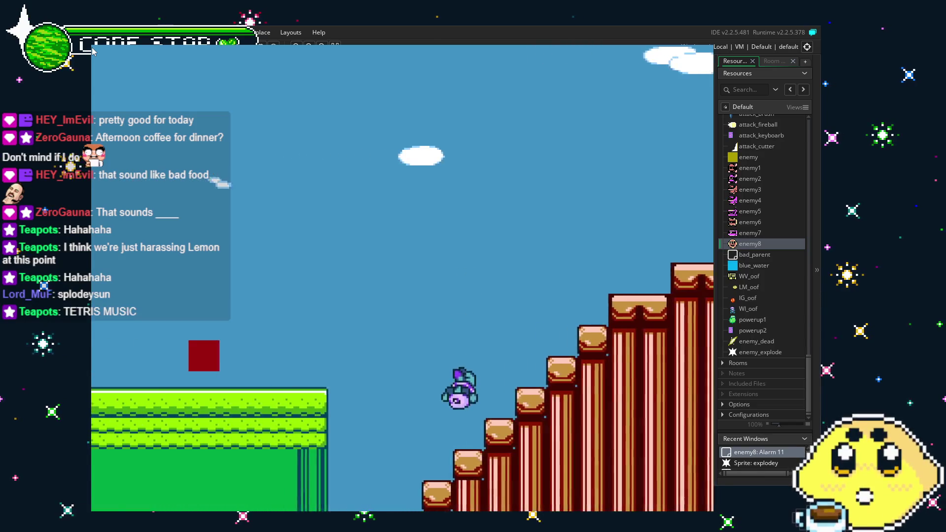
pyautogui.press('Left')
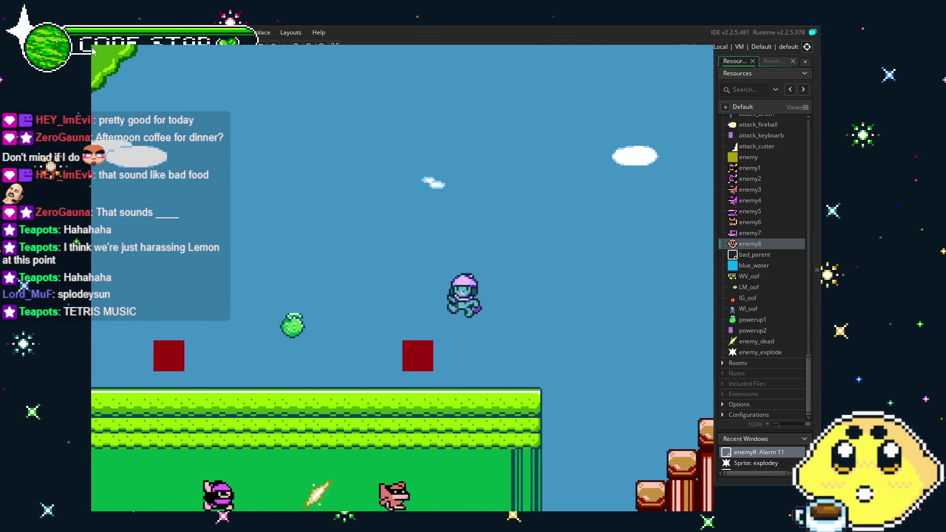
pyautogui.press('Left')
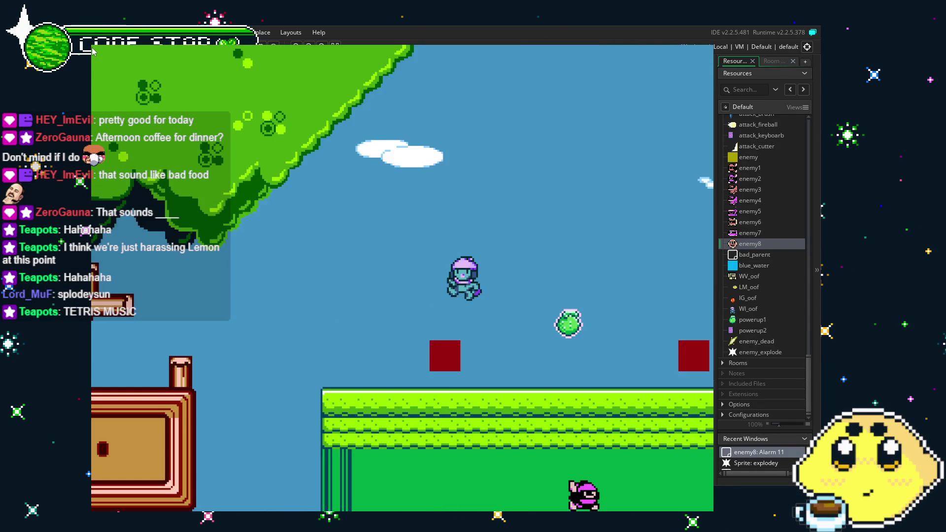
pyautogui.press('Right')
pyautogui.press('space')
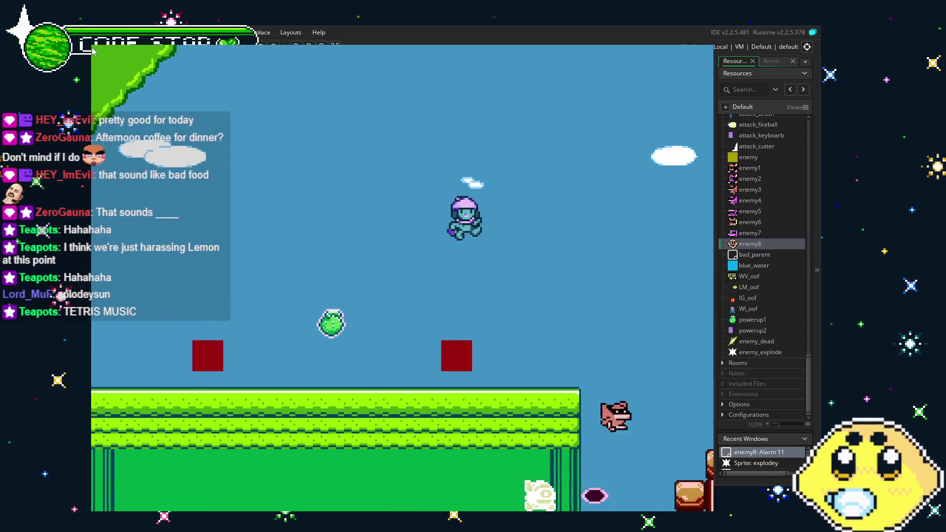
pyautogui.press('space')
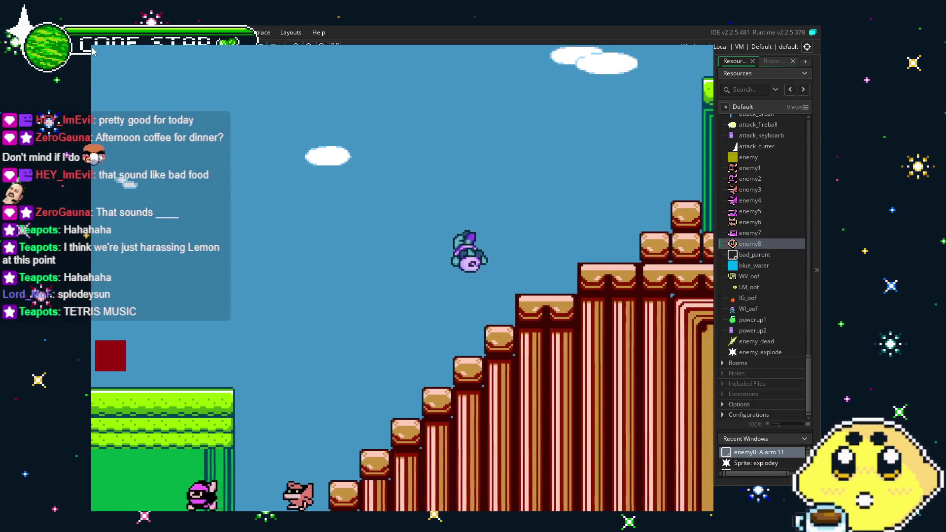
pyautogui.press('space')
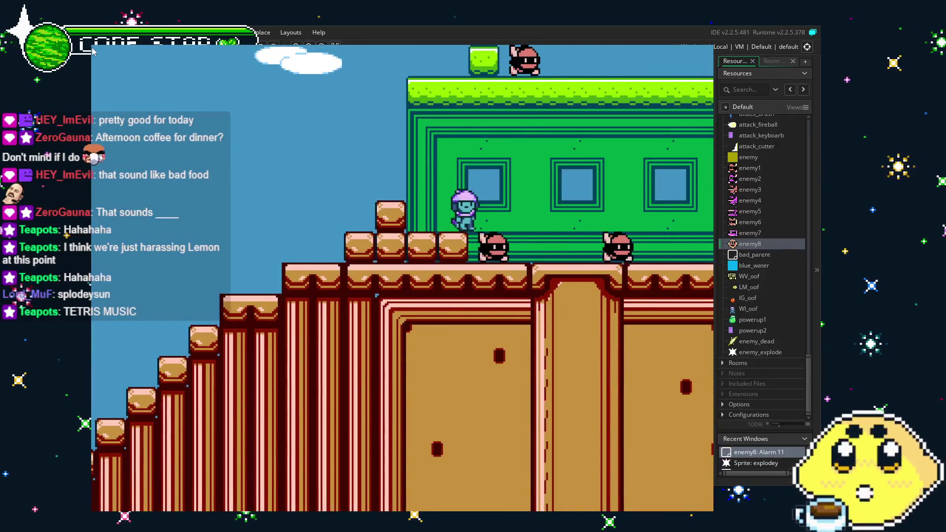
pyautogui.press('Right')
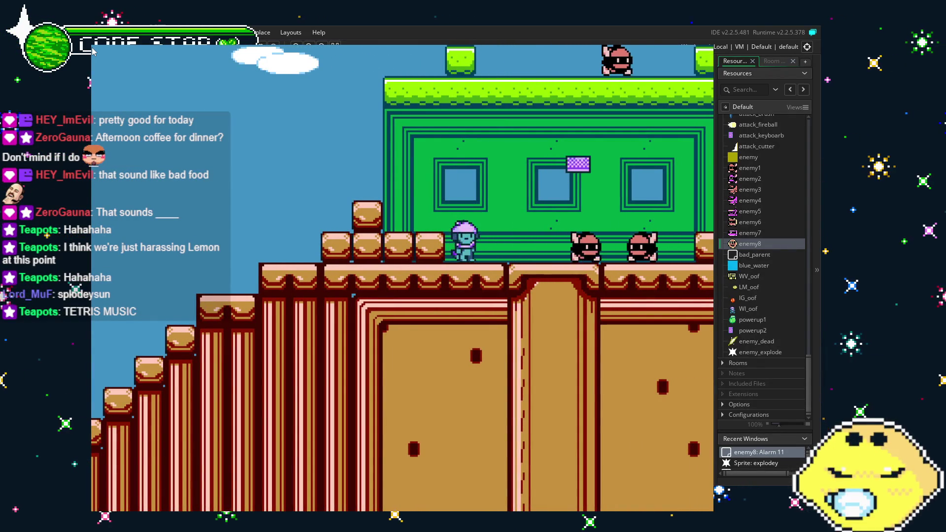
pyautogui.press('x')
# Step: Cross the water, make the enemies explode, and jump onto the tall grassy ledge
pyautogui.press('Right')
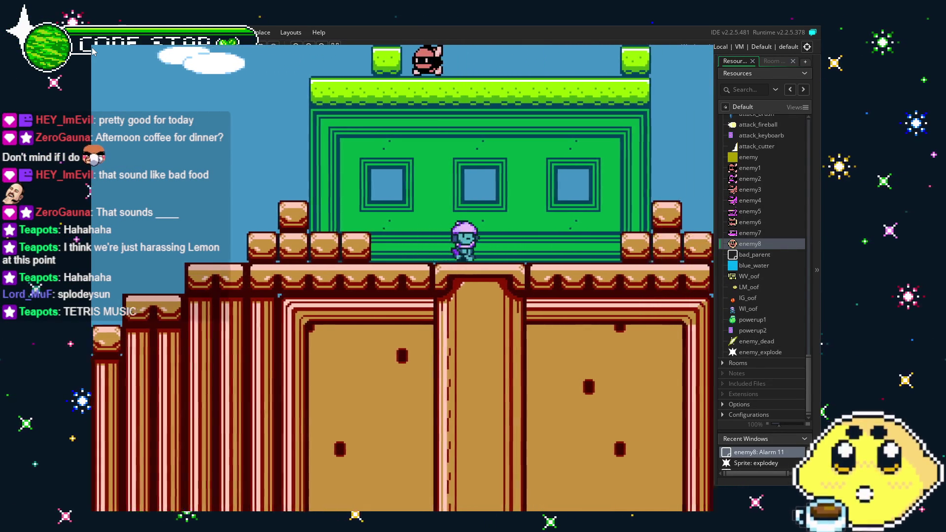
pyautogui.press('z')
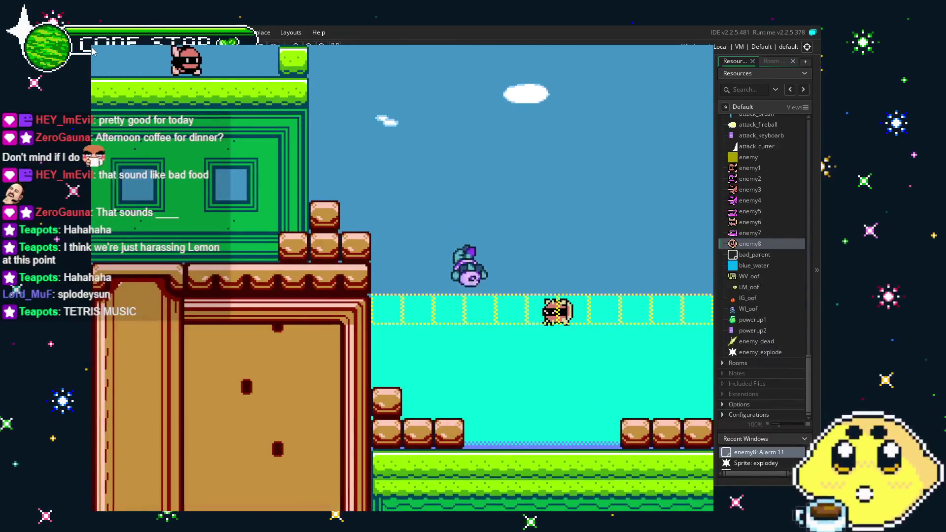
pyautogui.press('Right')
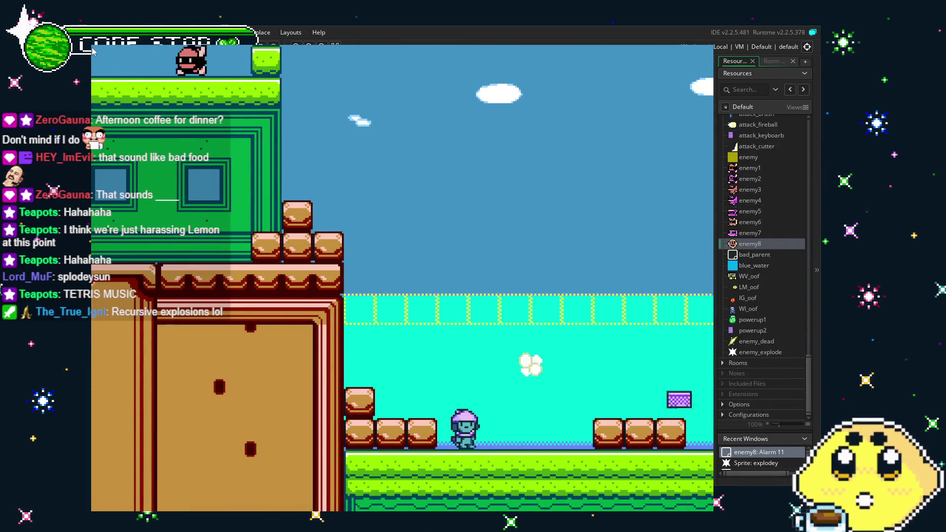
pyautogui.press('z')
pyautogui.press('Left')
pyautogui.press('Left')
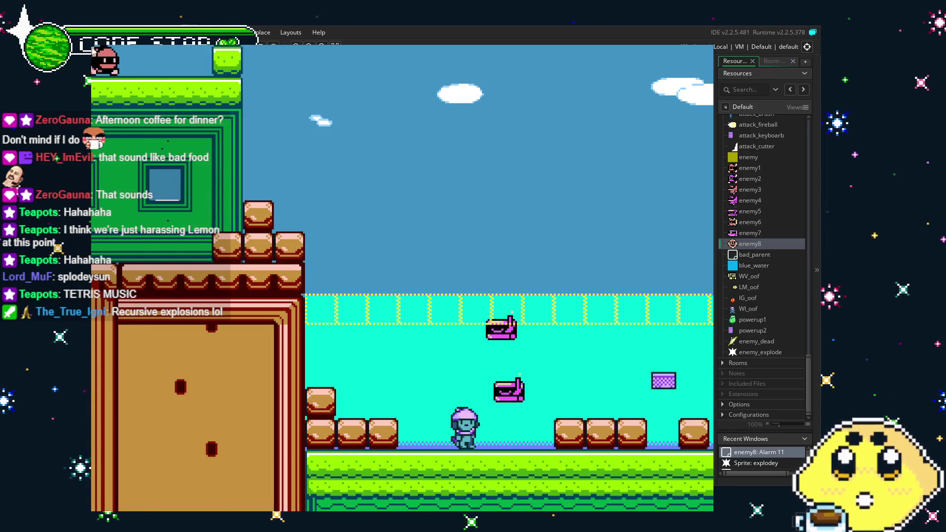
pyautogui.press('Right')
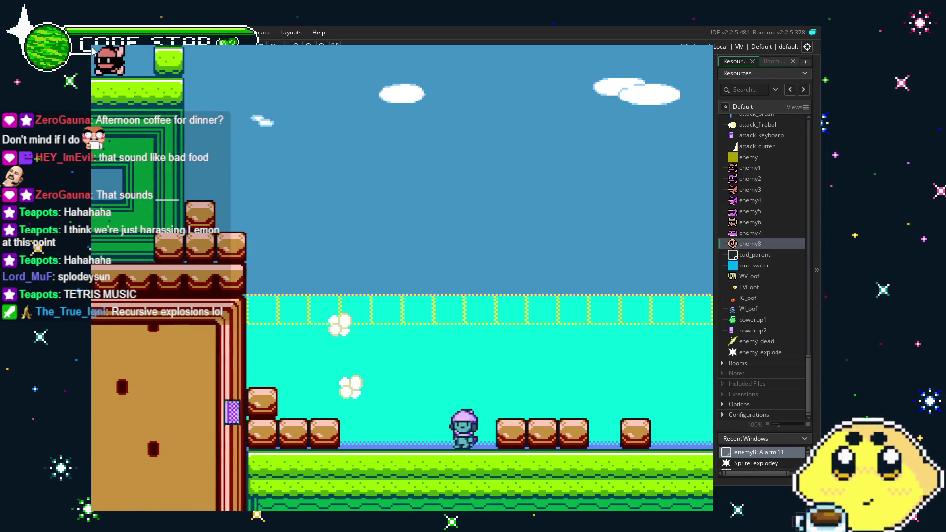
pyautogui.press('Right')
pyautogui.press('z')
pyautogui.press('Right')
pyautogui.press('z')
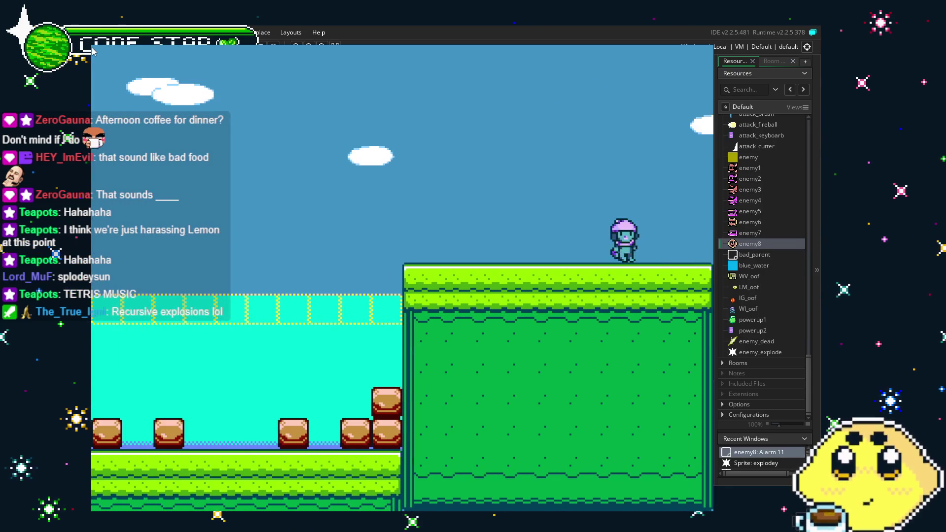
# Step: Run left off the grassy ledge and jump onto the top block near the building
pyautogui.press('Left')
pyautogui.press('z')
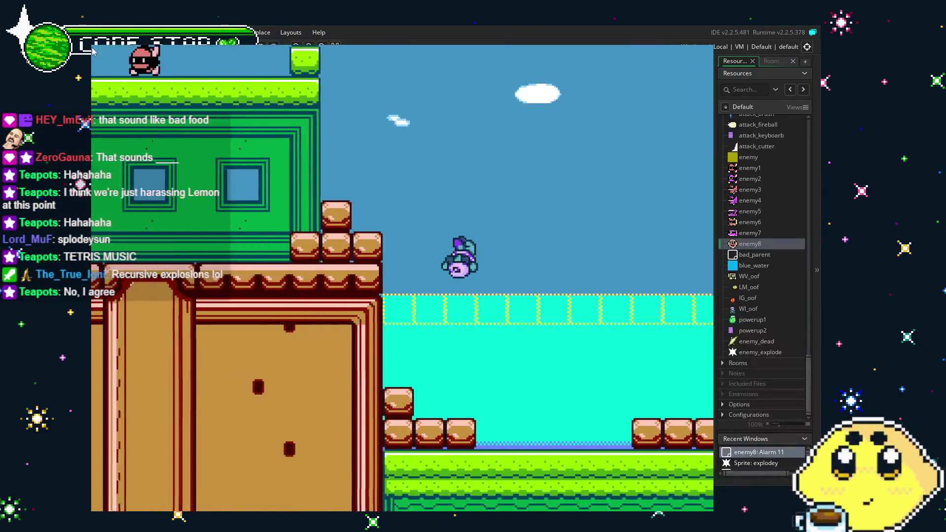
pyautogui.press('Right')
pyautogui.press('Left')
pyautogui.press('z')
pyautogui.press('Left')
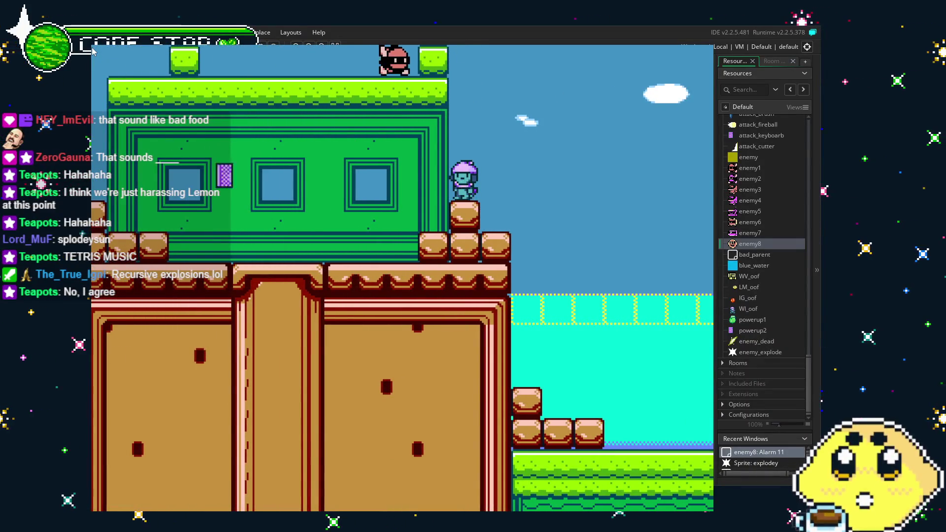
# Step: Head left through the grass platforms and tree canopy down to the ground
pyautogui.press('Left')
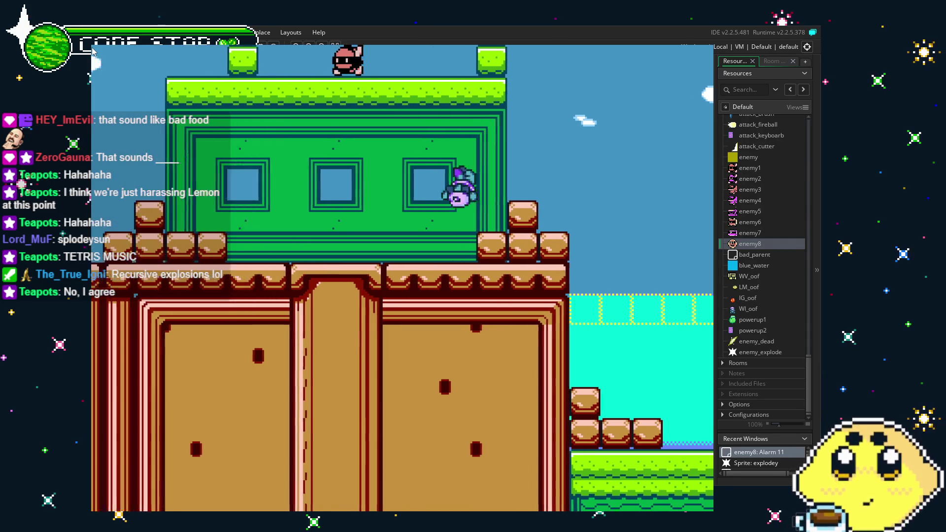
pyautogui.press('z')
pyautogui.press('Left')
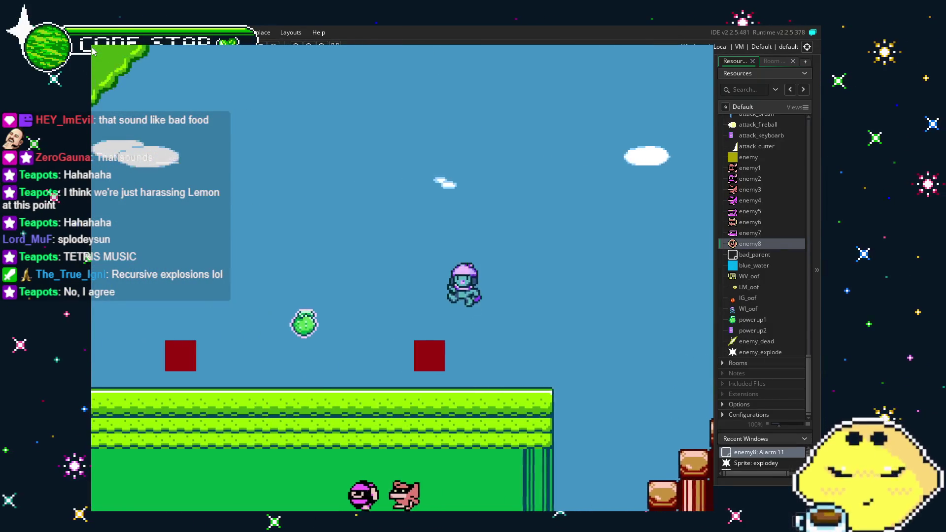
pyautogui.press('z')
pyautogui.press('Left')
pyautogui.press('z')
pyautogui.press('Left')
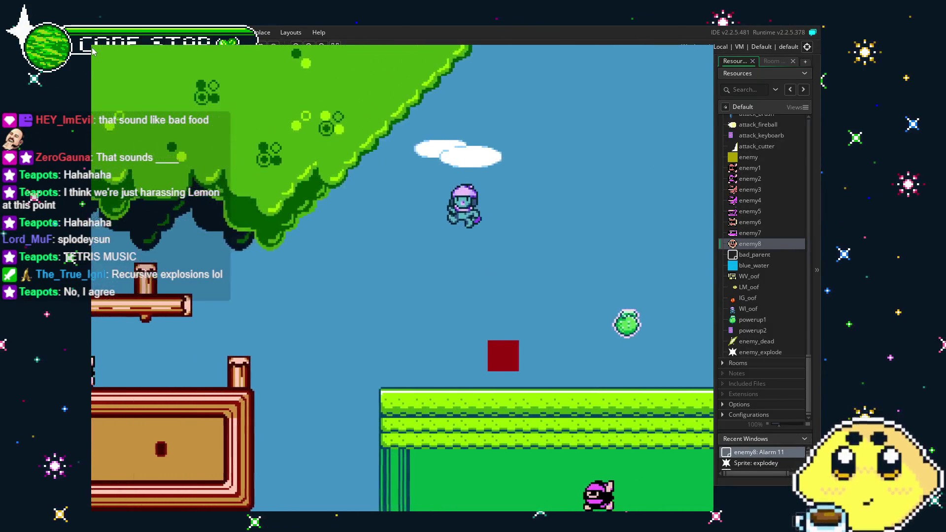
pyautogui.press('Left')
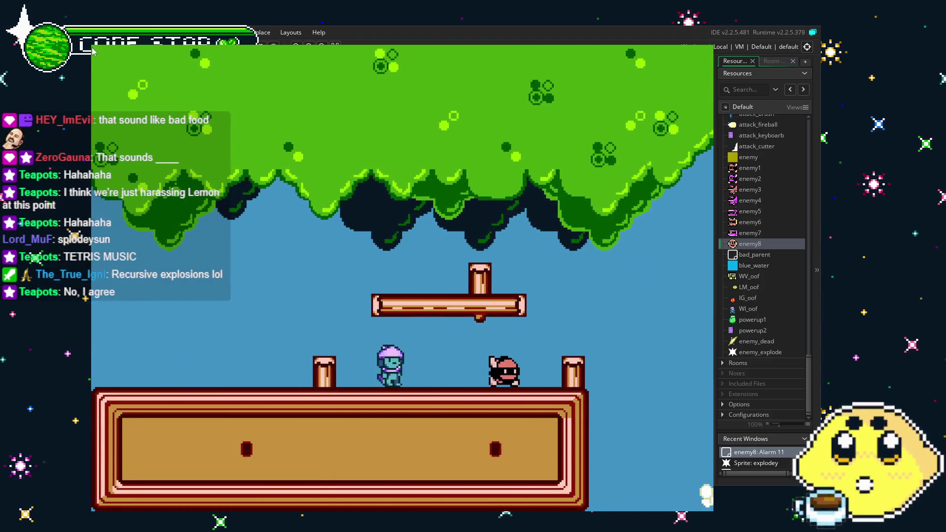
# Step: Shoot and slash the approaching enemy, jump right onto the grass, and close the game
pyautogui.press('x')
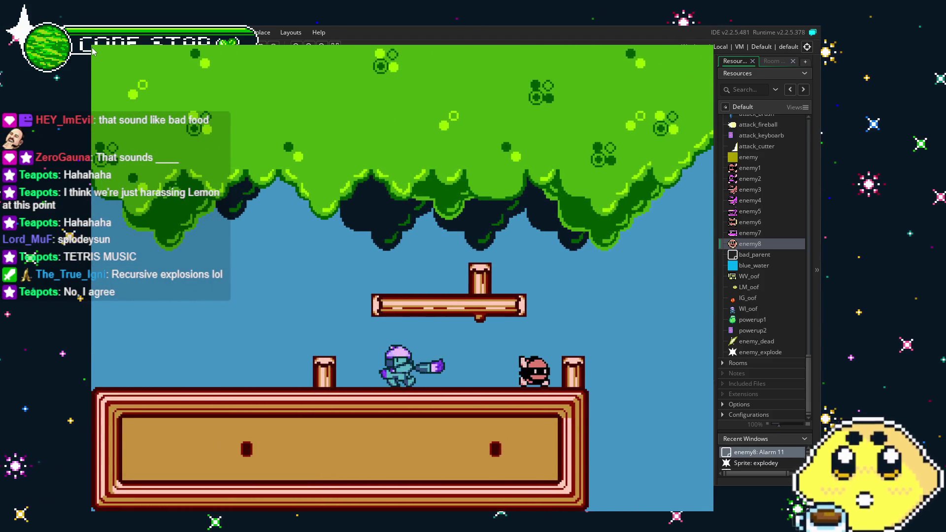
pyautogui.press('x')
pyautogui.press('x')
pyautogui.press('Right')
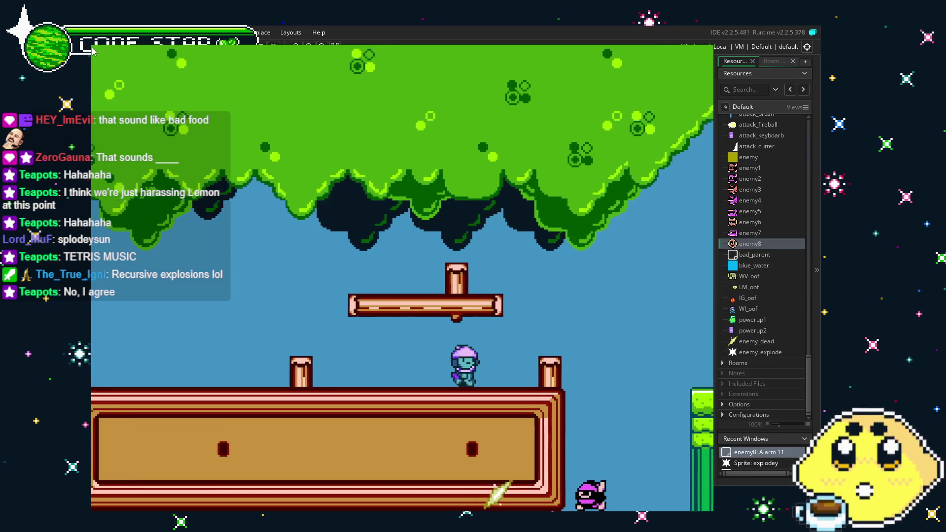
pyautogui.press('Right')
pyautogui.press('Right')
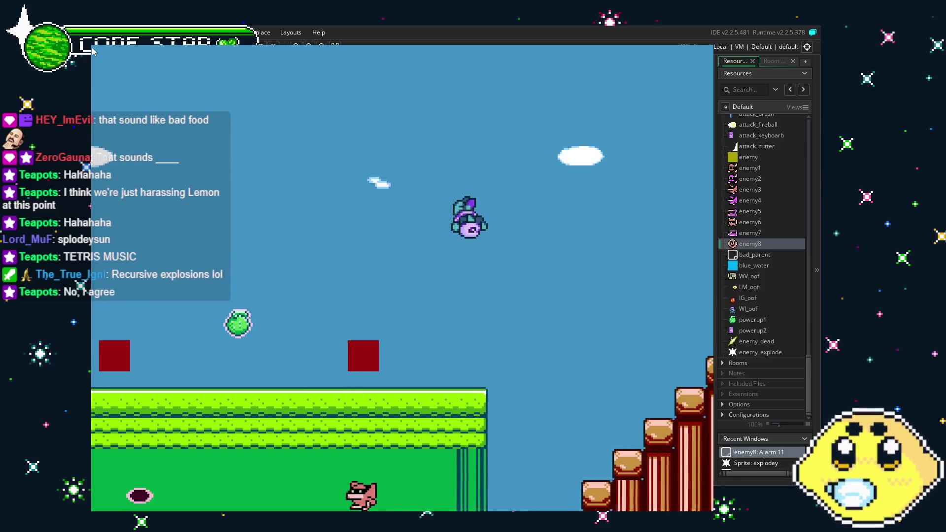
pyautogui.press('Right')
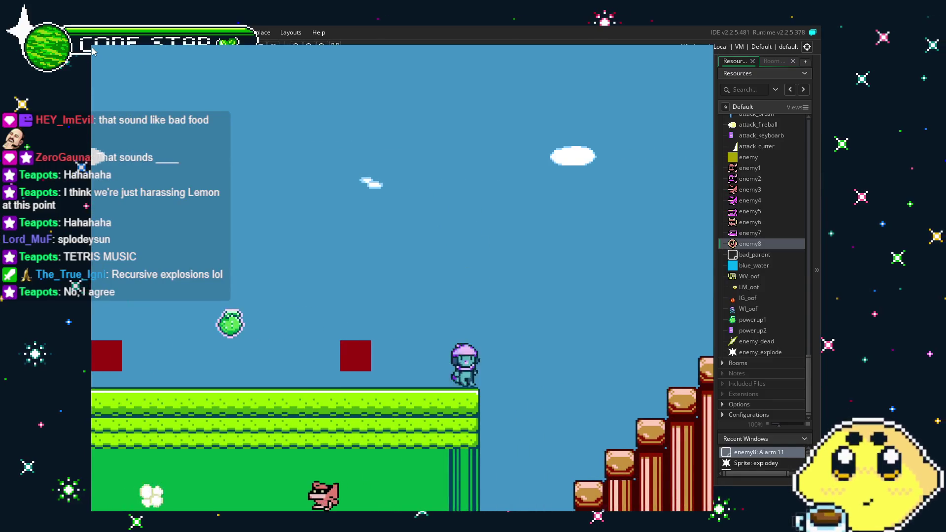
pyautogui.press('z')
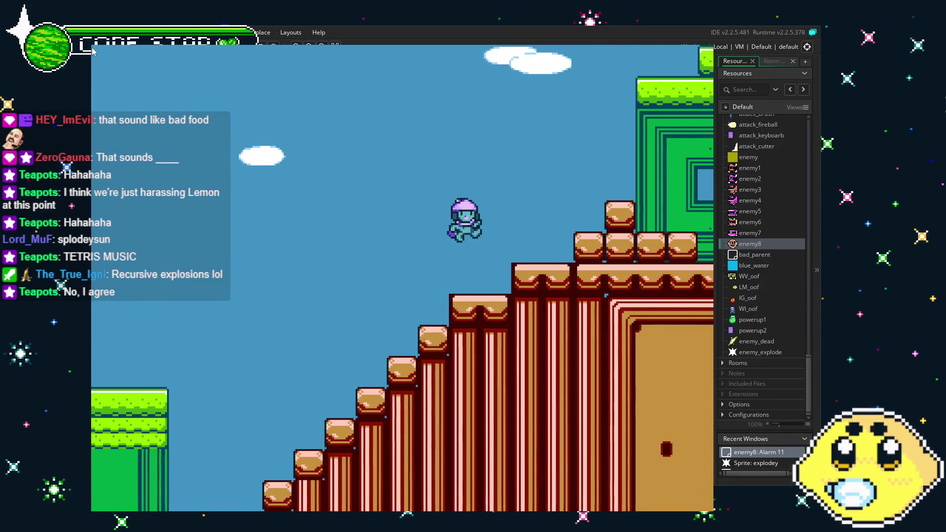
pyautogui.press('Right')
pyautogui.press('Right')
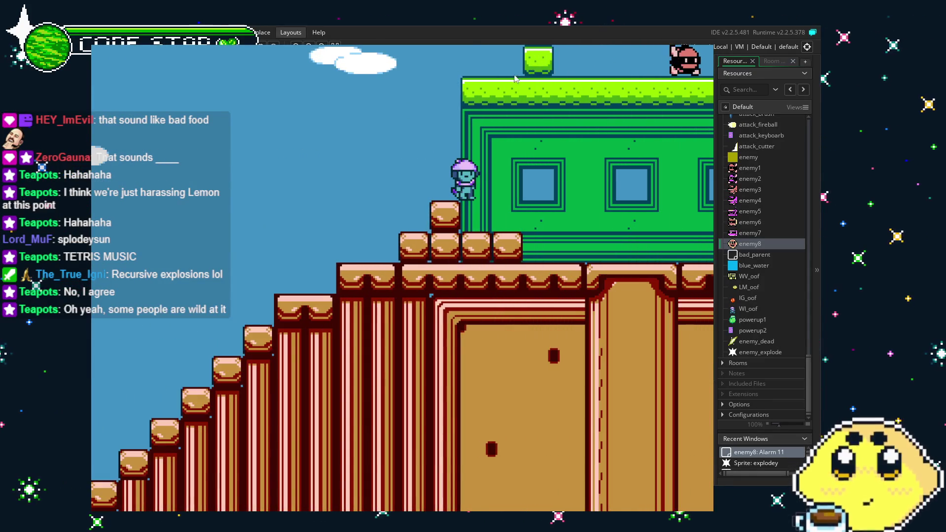
pyautogui.press('Escape')
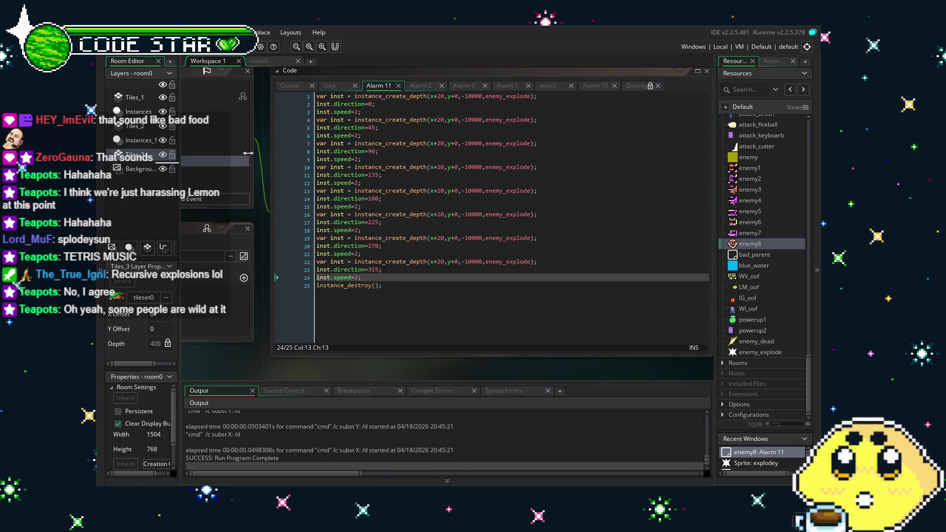
# Step: Save the project twice, reveal enemy8's event list, and switch to the room0 tab
pyautogui.hotkey('ctrl', 's')
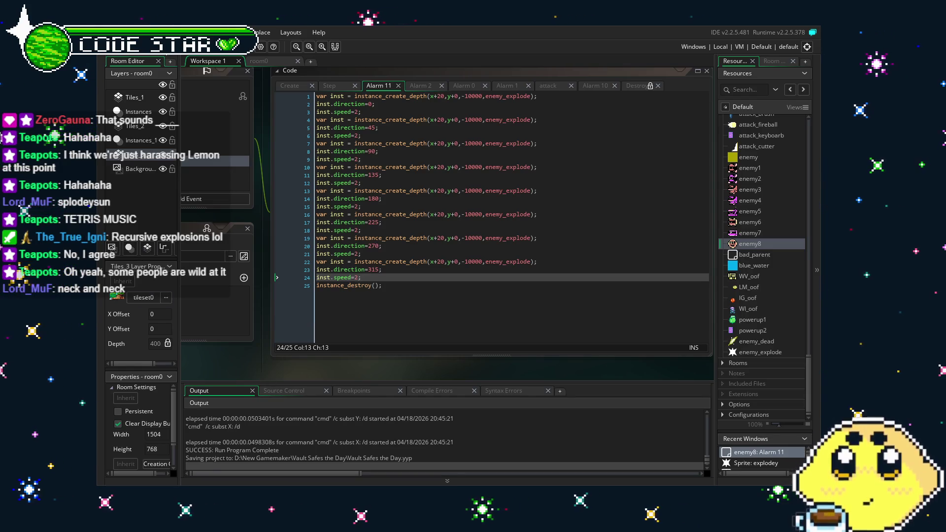
pyautogui.hotkey('ctrl', 's')
pyautogui.moveTo(264, 353); pyautogui.dragTo(288, 345)
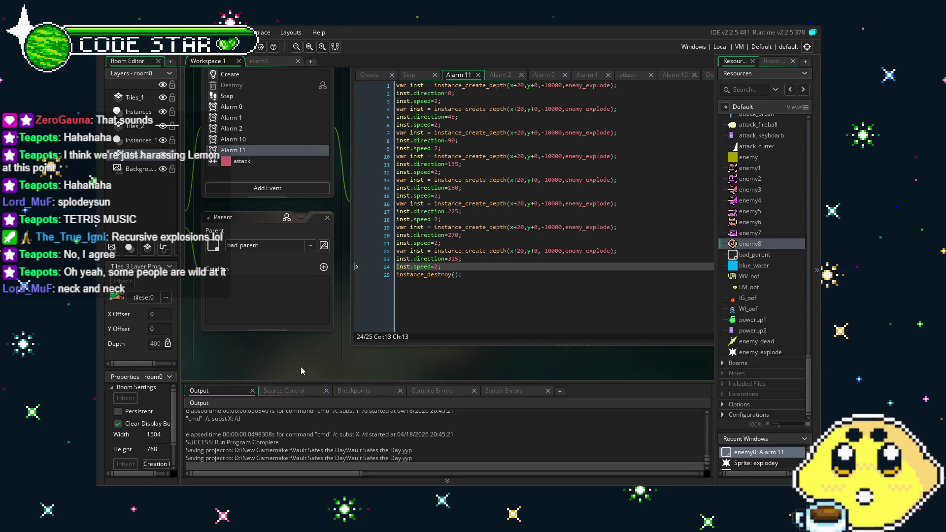
pyautogui.click(259, 61)
# Step: Scroll across room0 to the building beside the water, then build and run the game
pyautogui.hscroll(5, 285, 283)
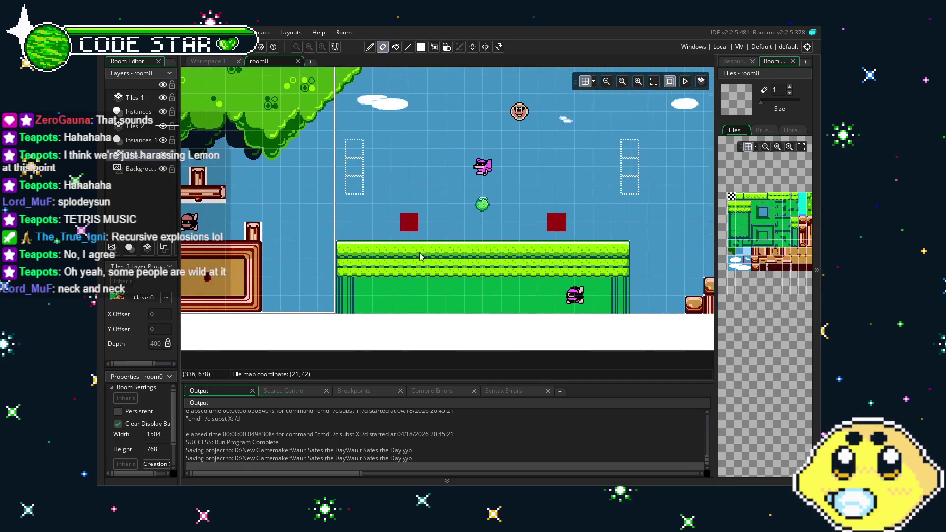
pyautogui.hscroll(10, 285, 284)
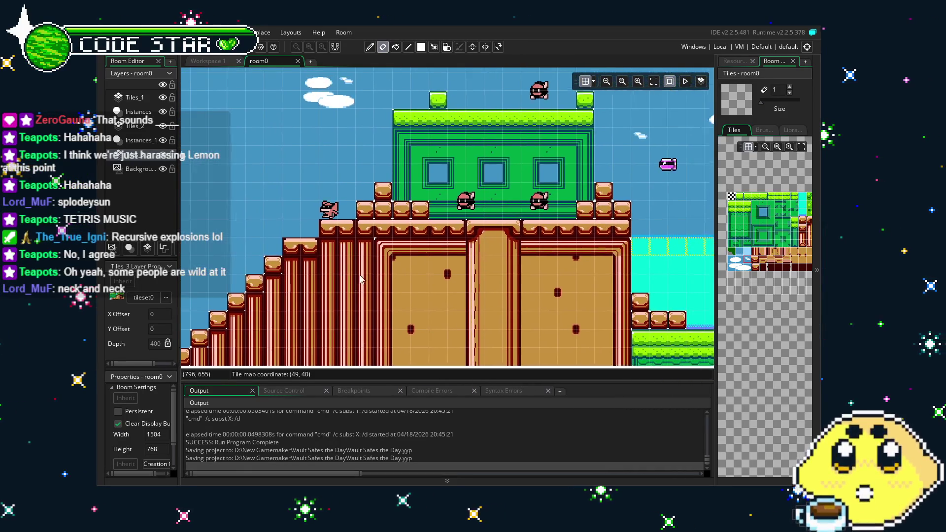
pyautogui.hscroll(8, 513, 264)
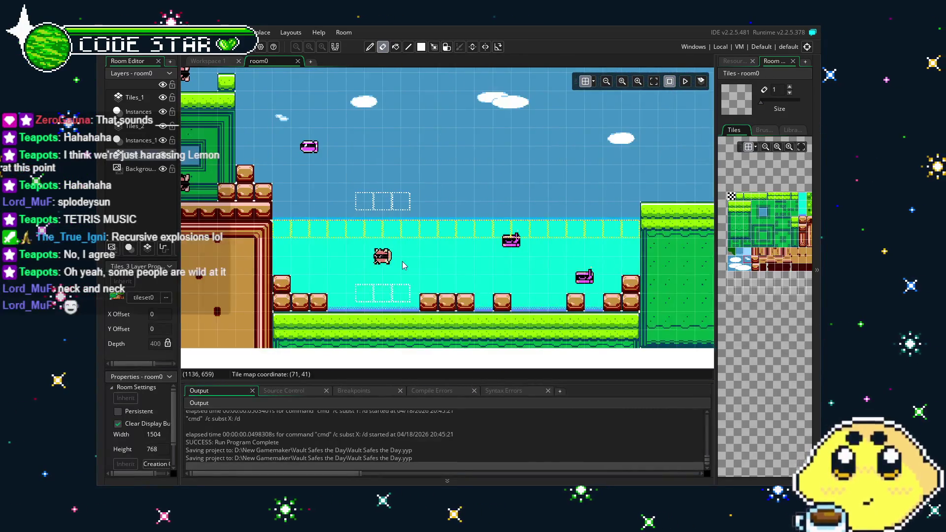
pyautogui.hscroll(6, 577, 243)
pyautogui.hscroll(-5, 462, 269)
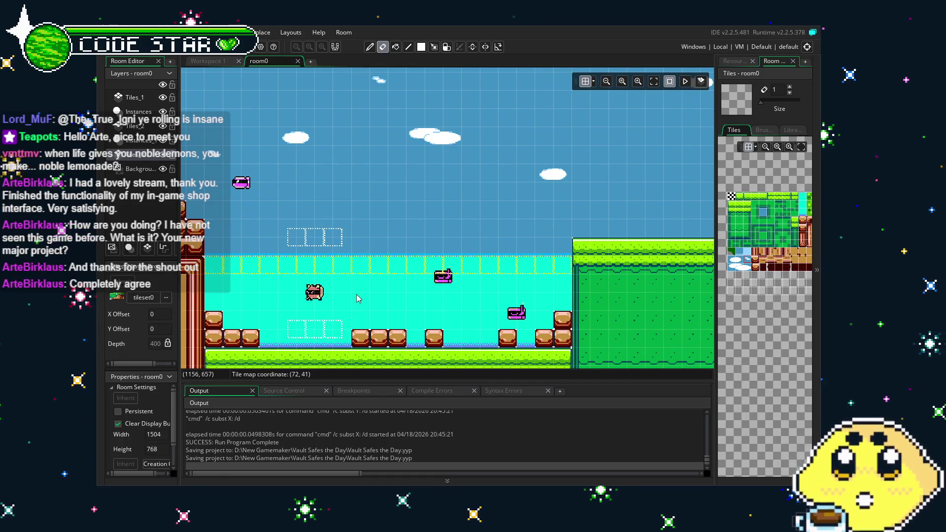
pyautogui.moveTo(291, 307); pyautogui.dragTo(401, 307)
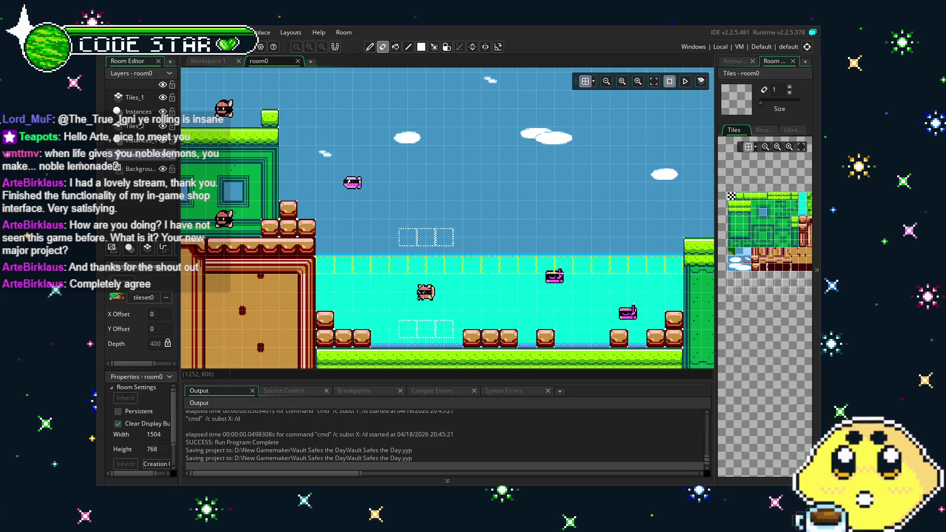
pyautogui.press('F5')
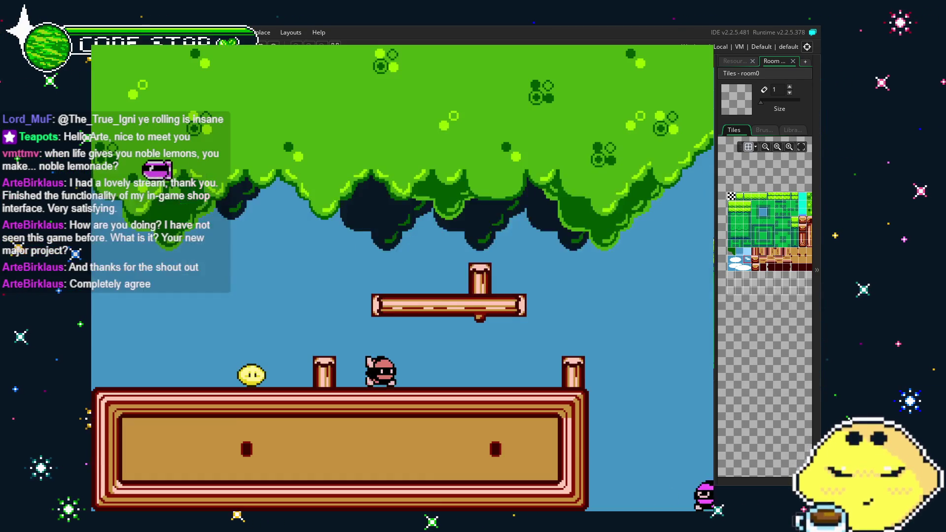
# Step: Move the lemon left and right and jump beside the floating platform, then drop down
pyautogui.press('Left')
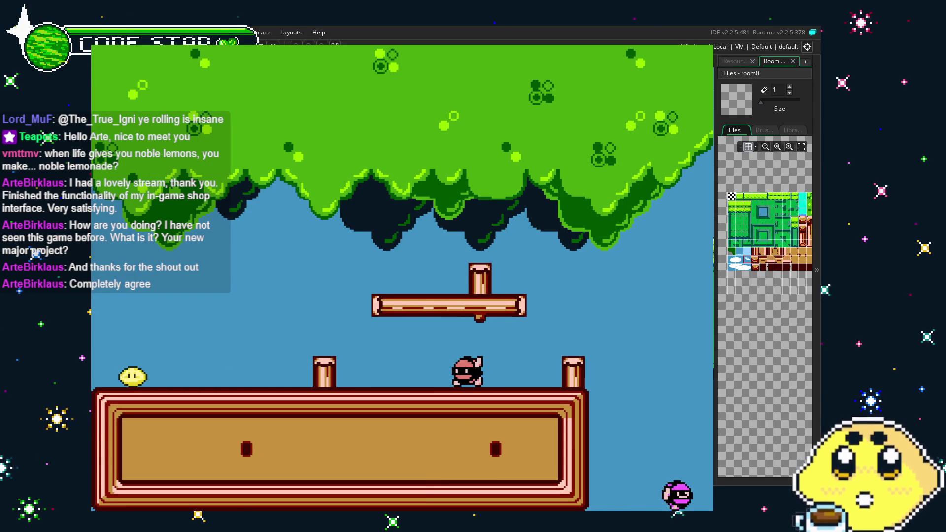
pyautogui.press('Right')
pyautogui.press('Left')
pyautogui.press('Right')
pyautogui.press('Up')
pyautogui.press('Right')
pyautogui.press('Left')
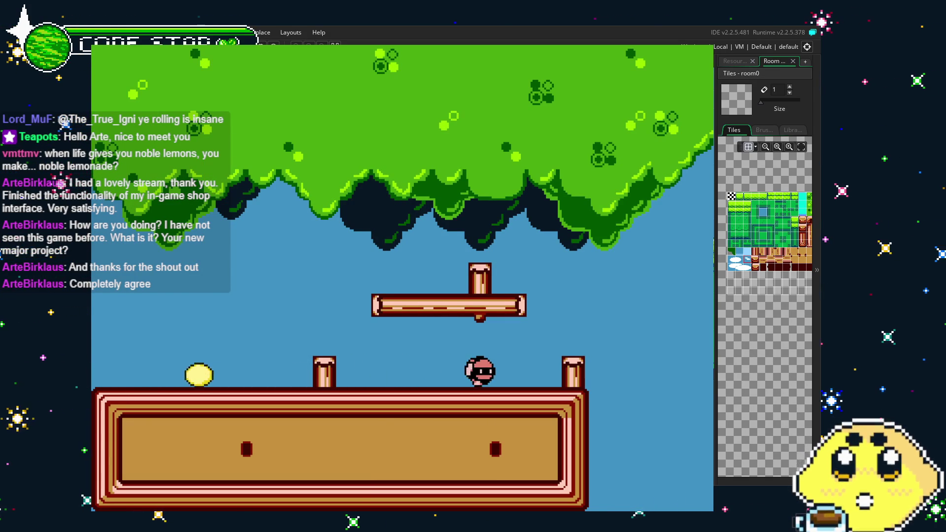
pyautogui.press('Right')
pyautogui.press('Up')
pyautogui.press('Left')
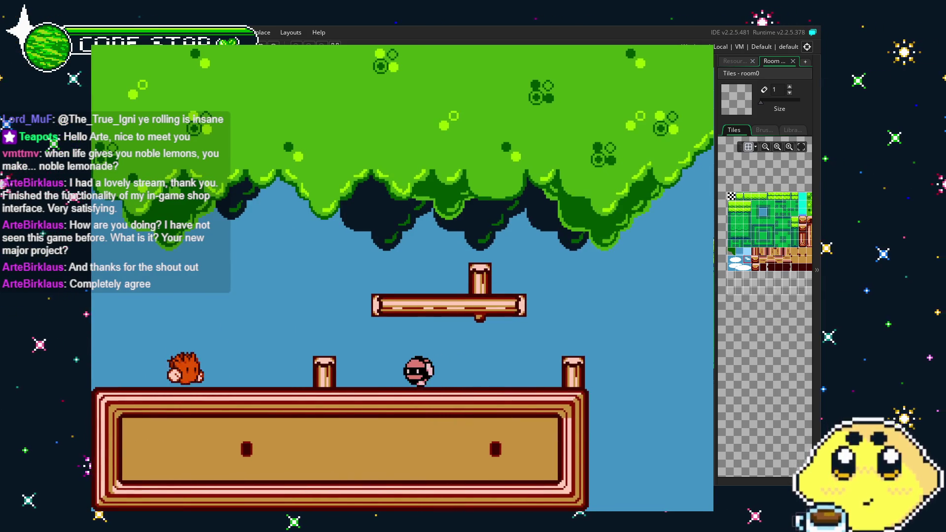
# Step: Jump onto the floating platform and climb the wooden steps to the green building floor
pyautogui.press('Right')
pyautogui.press('Up')
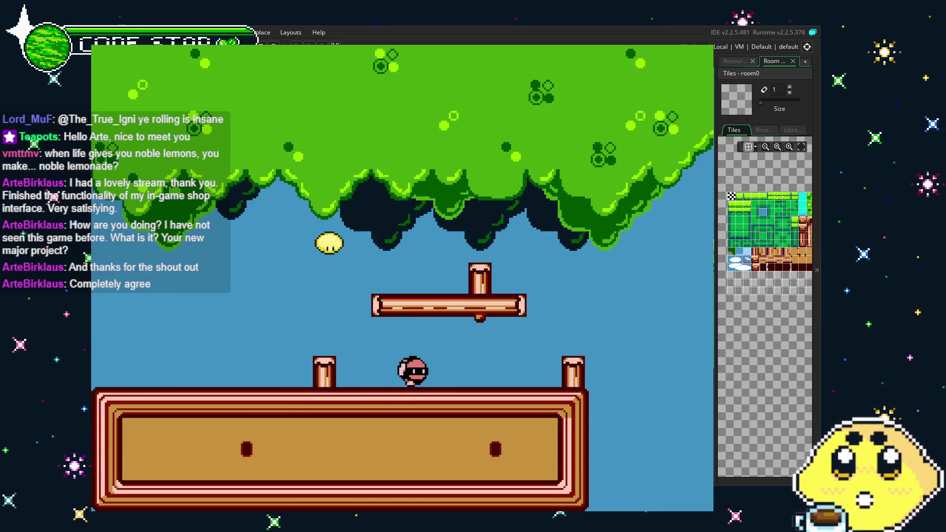
pyautogui.press('Up')
pyautogui.press('Right')
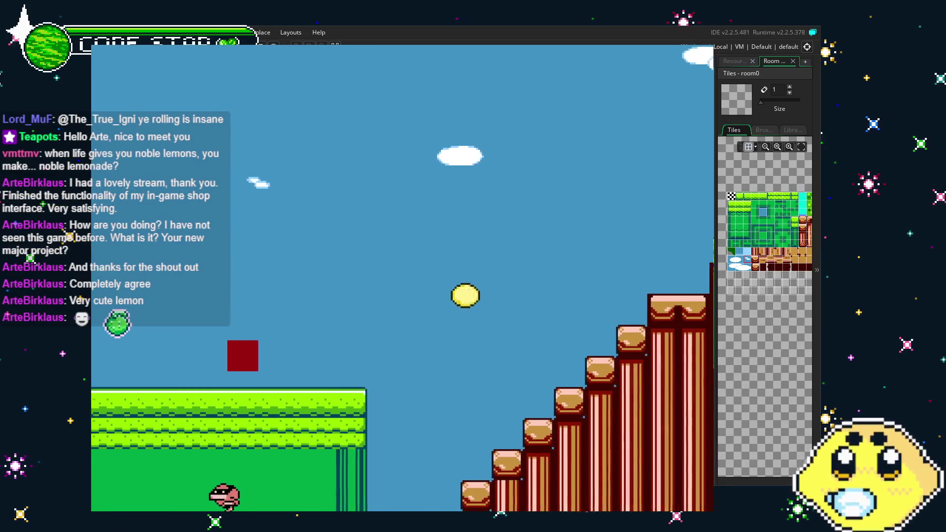
pyautogui.press('Up')
pyautogui.press('Right')
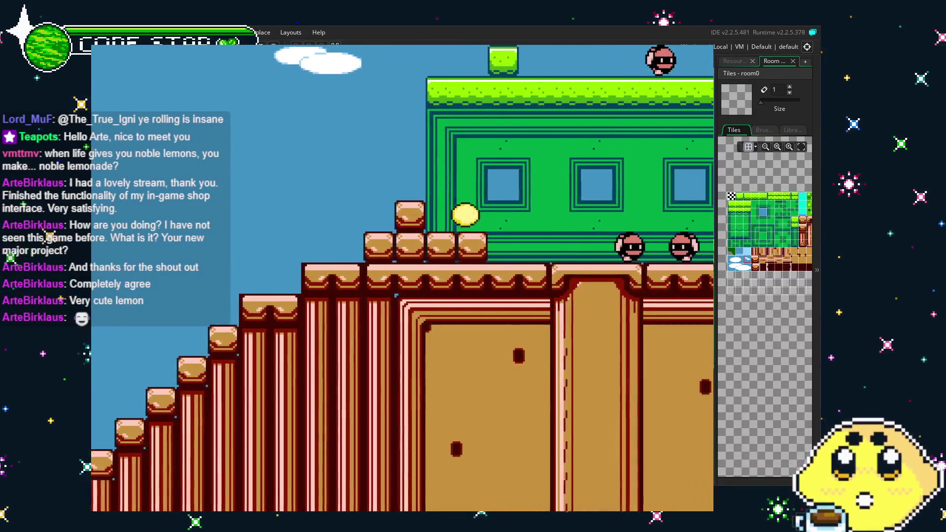
pyautogui.press('Up')
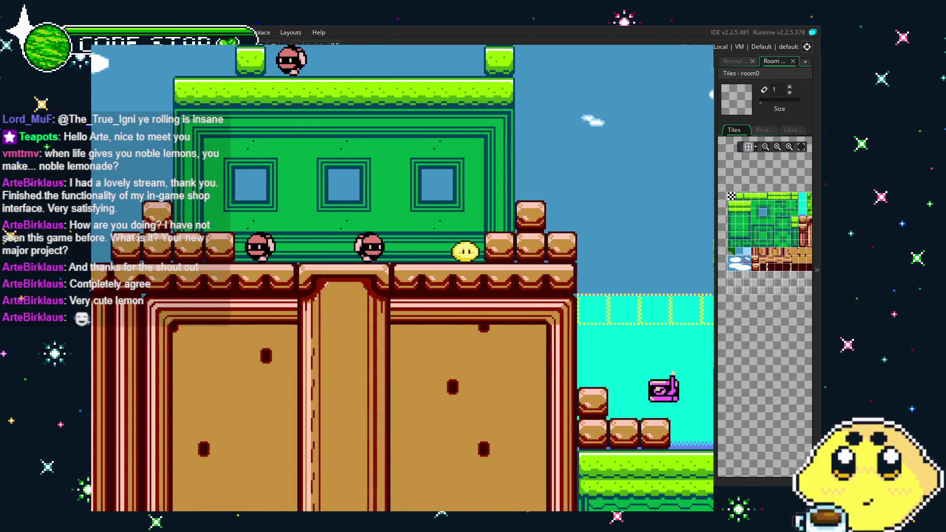
pyautogui.press('Up')
pyautogui.press('Up')
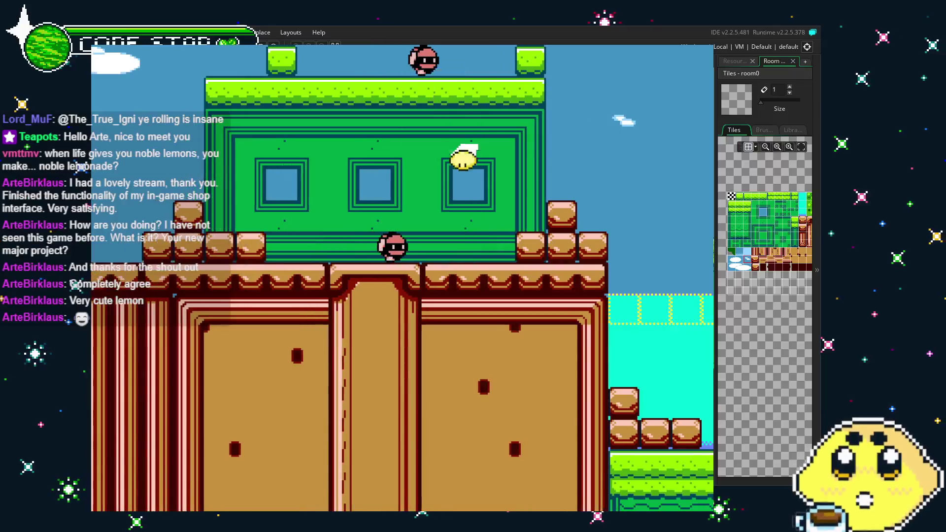
# Step: Swim the lemon right across the water, hop toward the grassy ledge, and restart
pyautogui.press('Right')
pyautogui.press('Right')
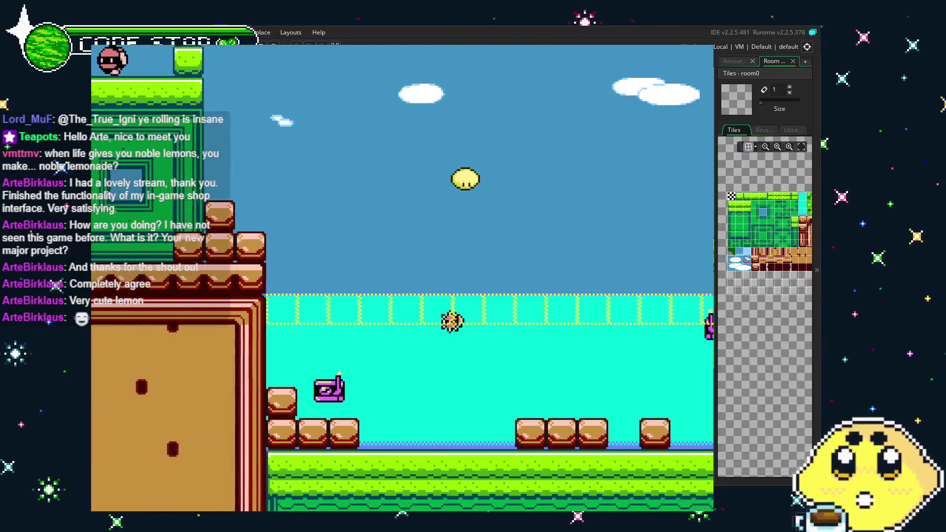
pyautogui.press('Right')
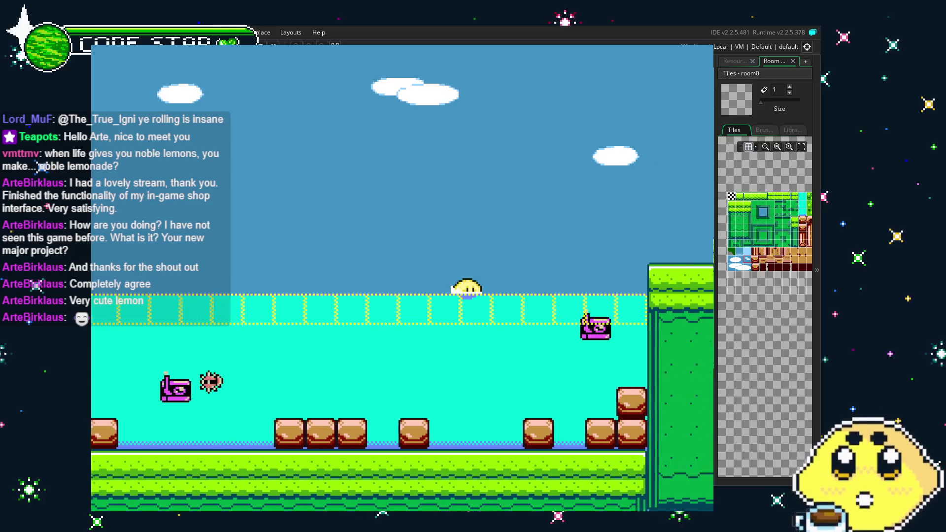
pyautogui.press('Up')
pyautogui.press('Right')
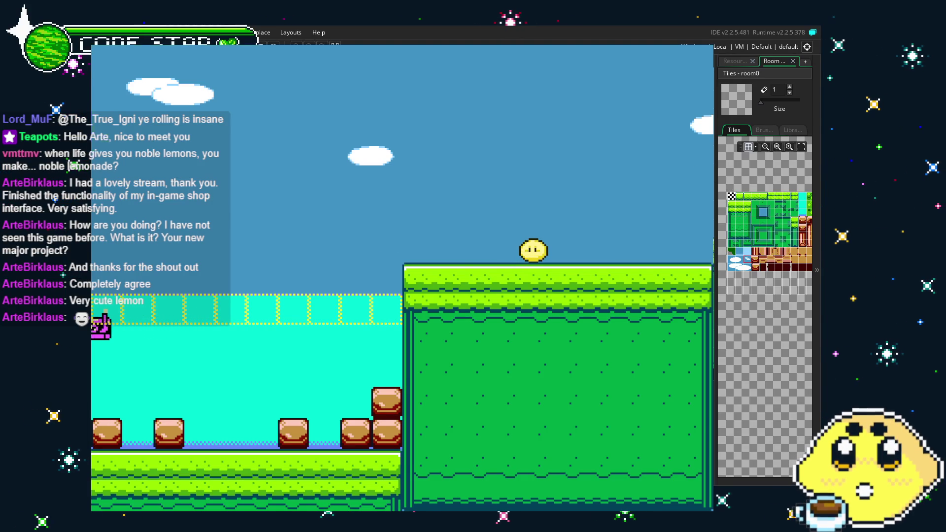
pyautogui.press('Right')
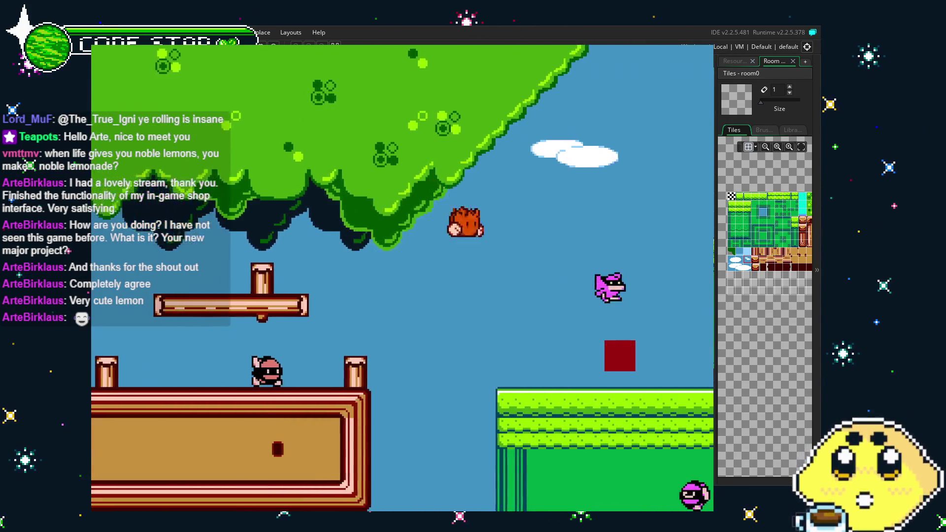
# Step: Guide the orange character back and forth with jumps, climbing the stairs toward the building
pyautogui.press('Left')
pyautogui.press('Right')
pyautogui.press('space')
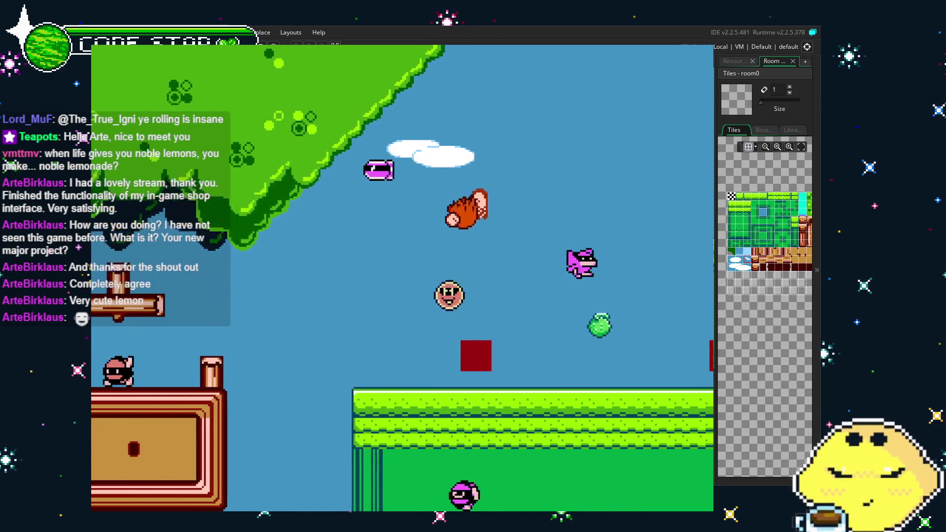
pyautogui.press('space')
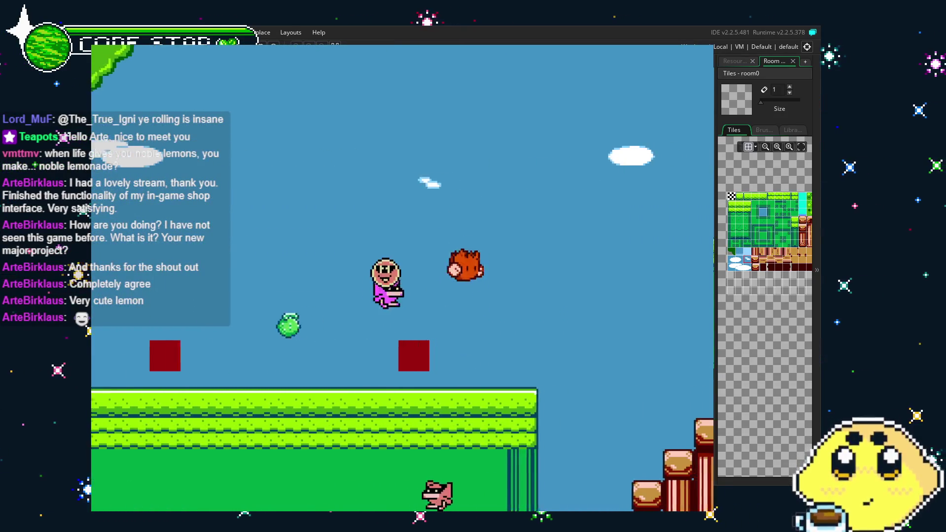
pyautogui.press('Left')
pyautogui.press('space')
pyautogui.press('Right')
pyautogui.press('space')
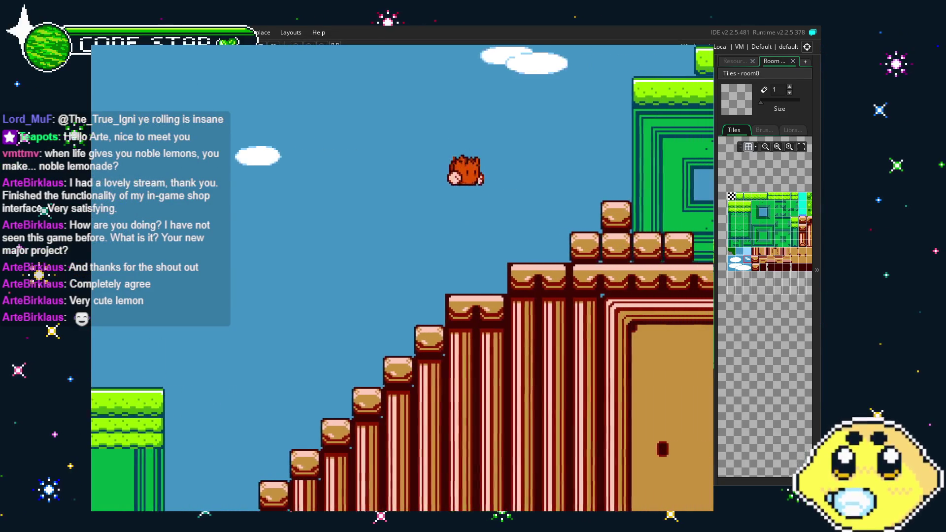
pyautogui.press('space')
# Step: Drop from the roof onto the blocks, run right along the row, and restart with another character
pyautogui.press('Right')
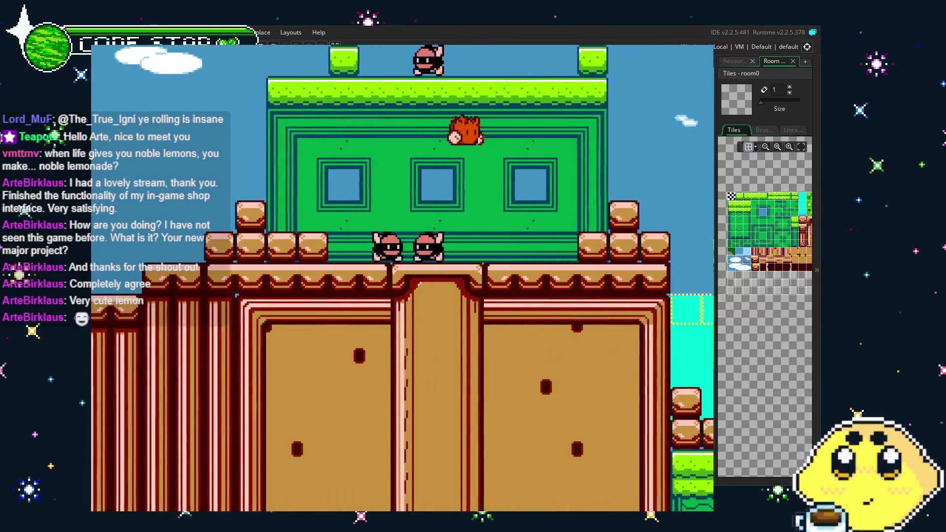
pyautogui.press('Left')
pyautogui.press('space')
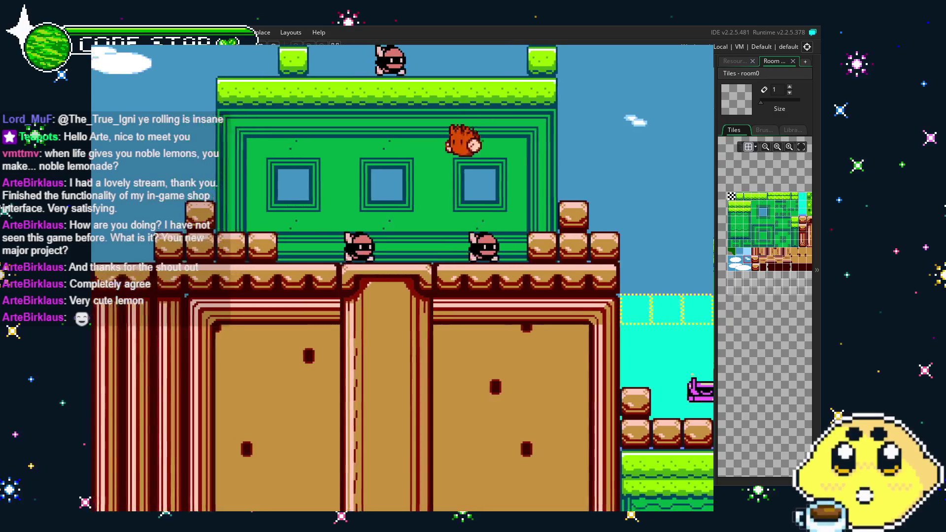
pyautogui.press('Right')
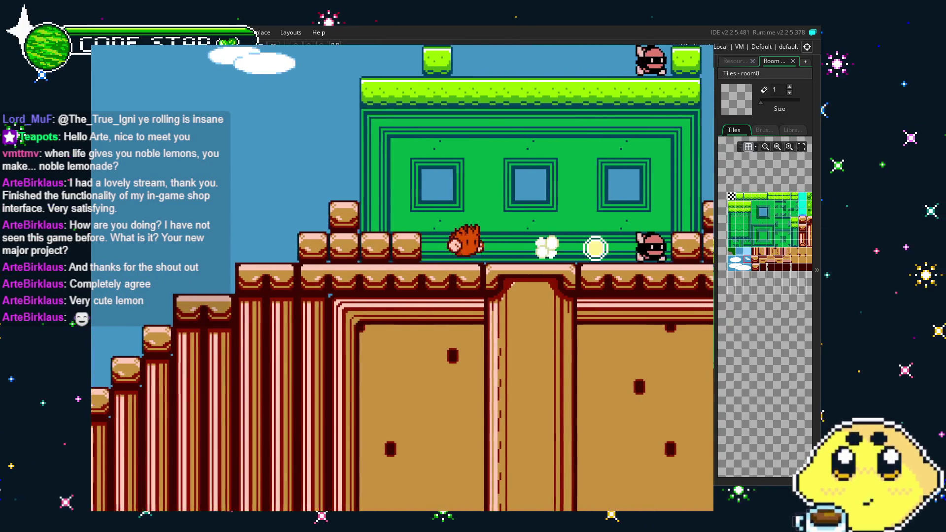
pyautogui.press('space')
pyautogui.press('Right')
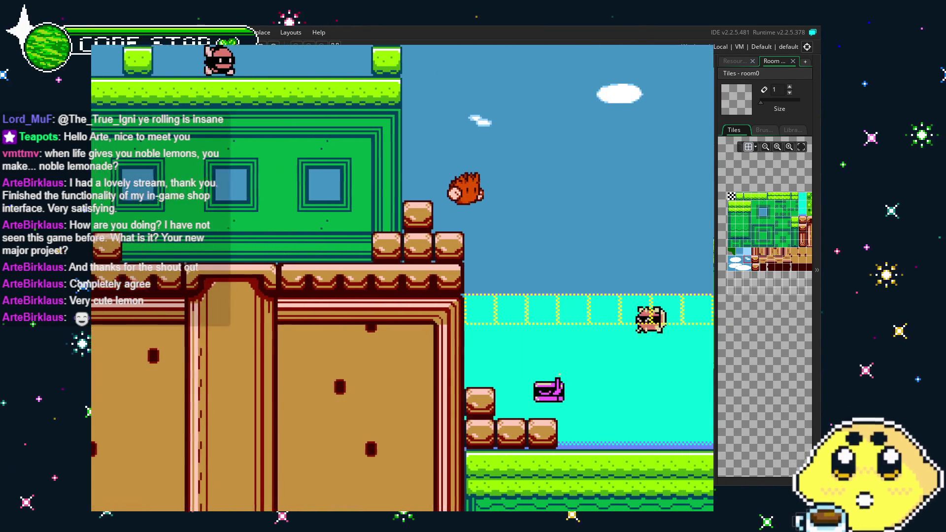
pyautogui.press('r')
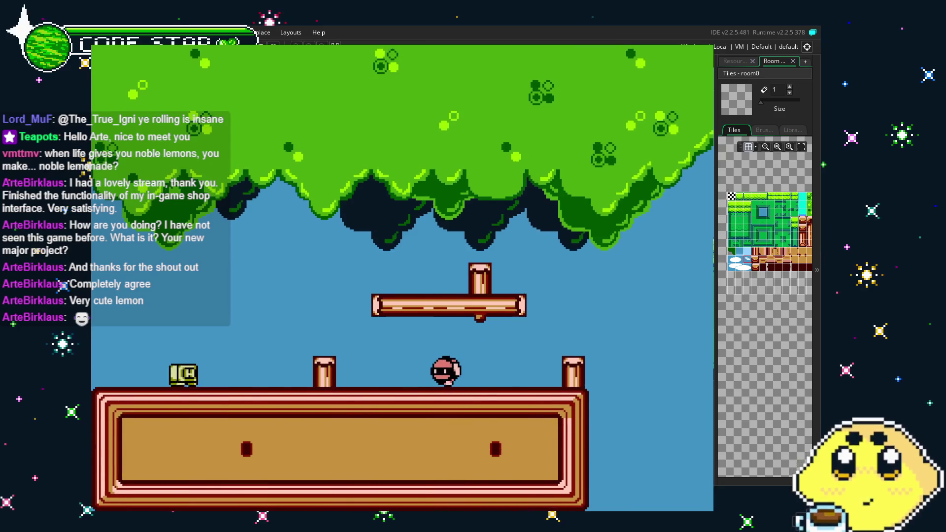
# Step: Jump onto the log platform, then leap right off it in a roll
pyautogui.press('Left')
pyautogui.press('Right')
pyautogui.press('space')
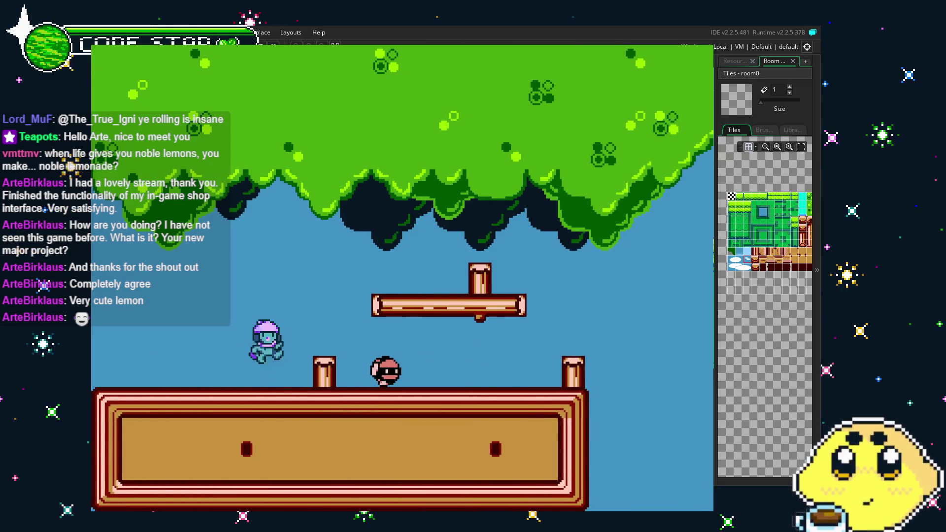
pyautogui.press('Right')
pyautogui.press('Right')
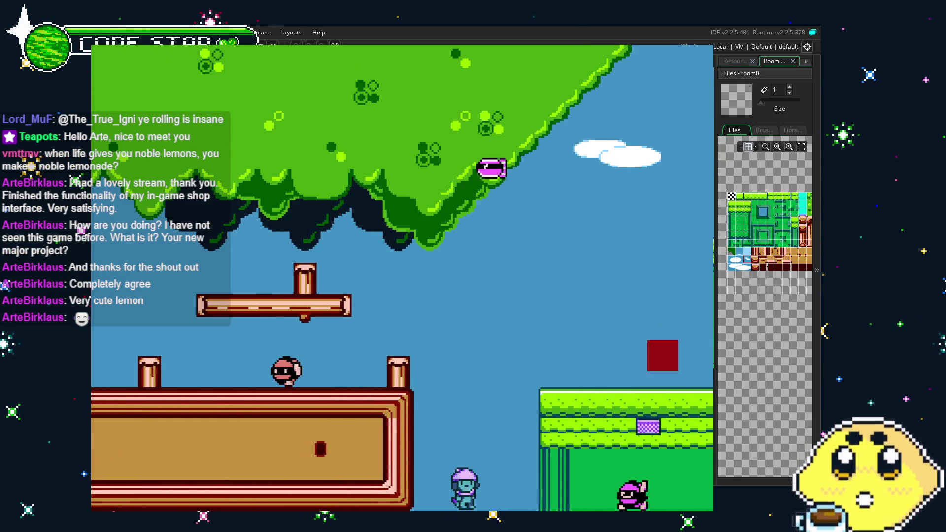
pyautogui.press('space')
# Step: Roll and jump the character rightward through the level toward the brick staircase
pyautogui.press('Right')
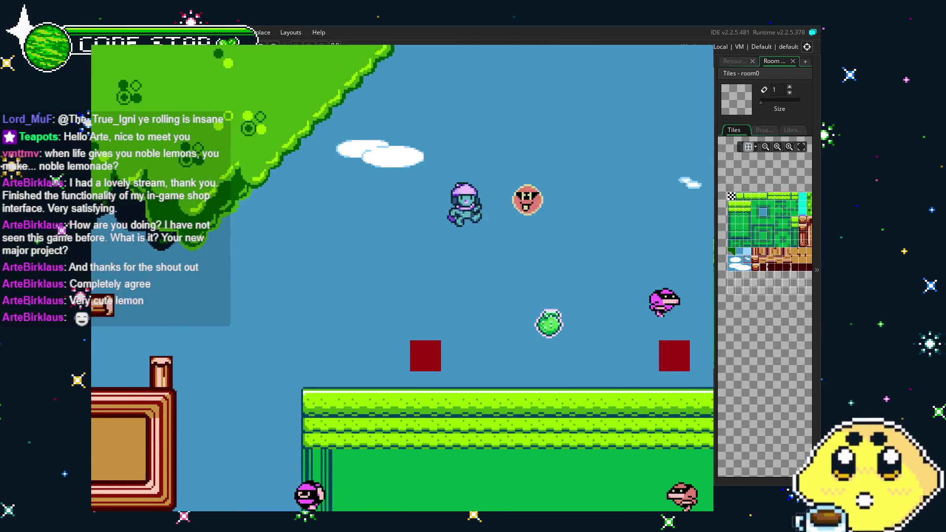
pyautogui.press('Right')
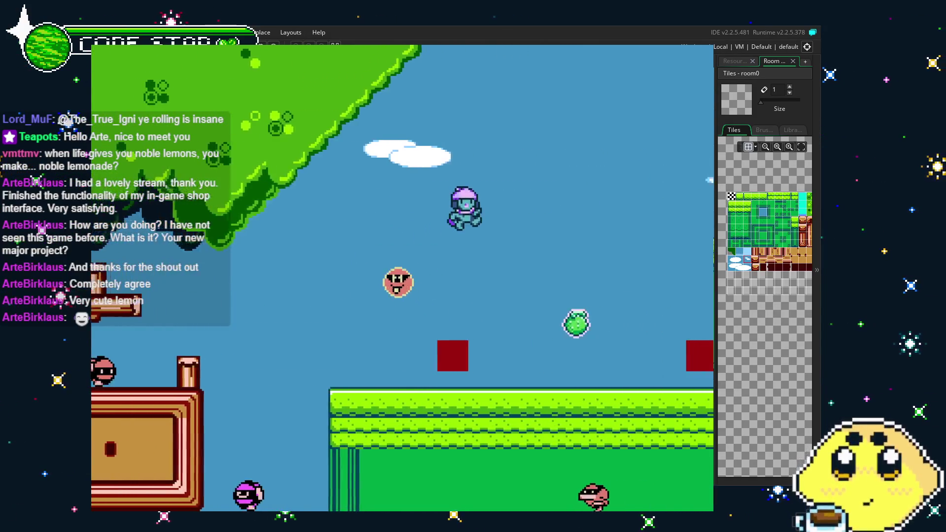
pyautogui.press('space')
pyautogui.press('Right')
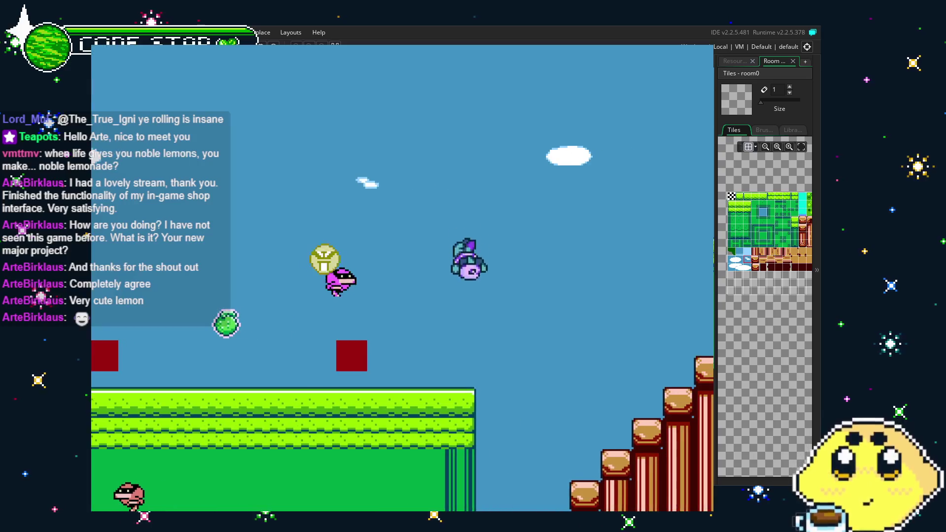
pyautogui.press('space')
# Step: Climb the brick staircase and jump across onto the green building
pyautogui.press('Right')
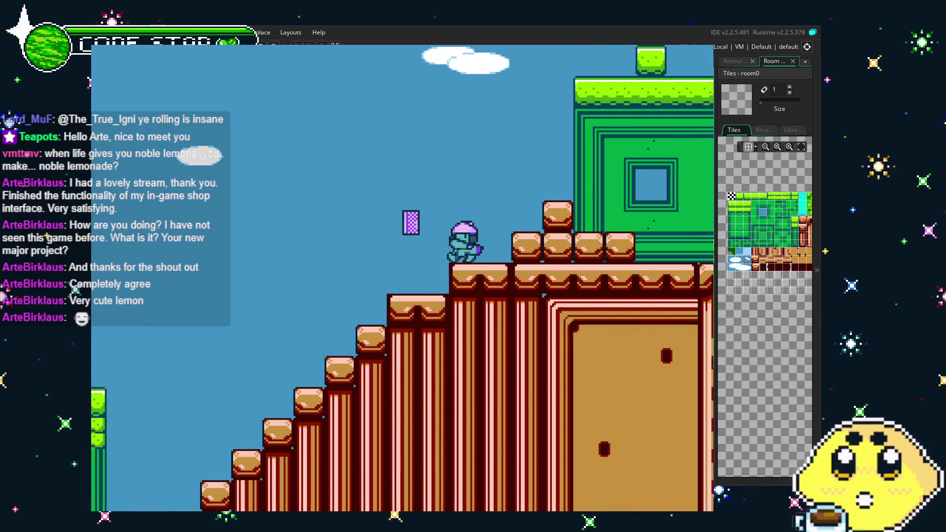
pyautogui.press('Right')
pyautogui.press('space')
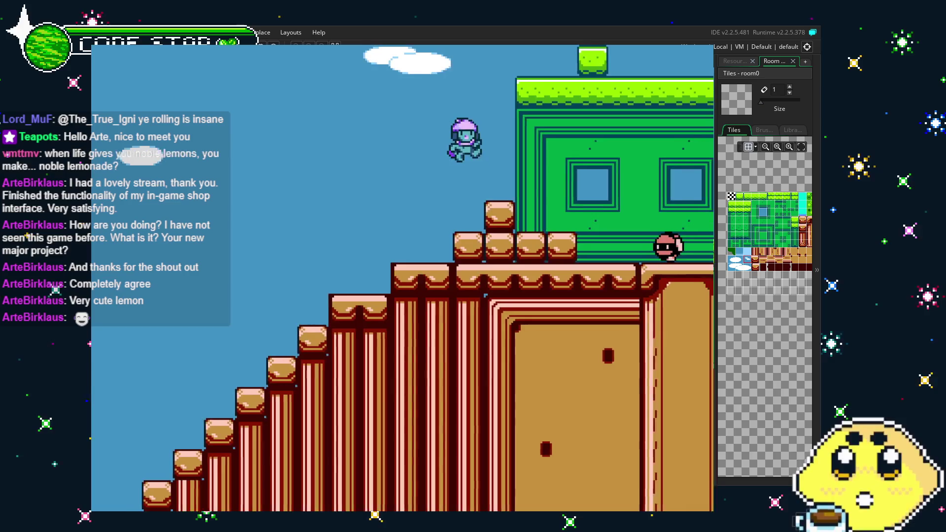
pyautogui.press('Right')
pyautogui.press('Right')
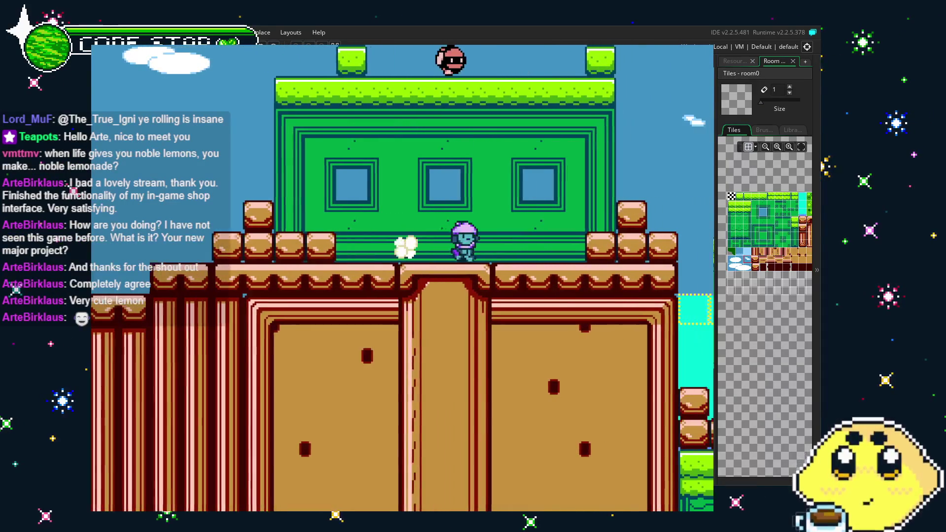
pyautogui.press('space')
# Step: Drop off the building ledge into the water area beside the green wall
pyautogui.press('Left')
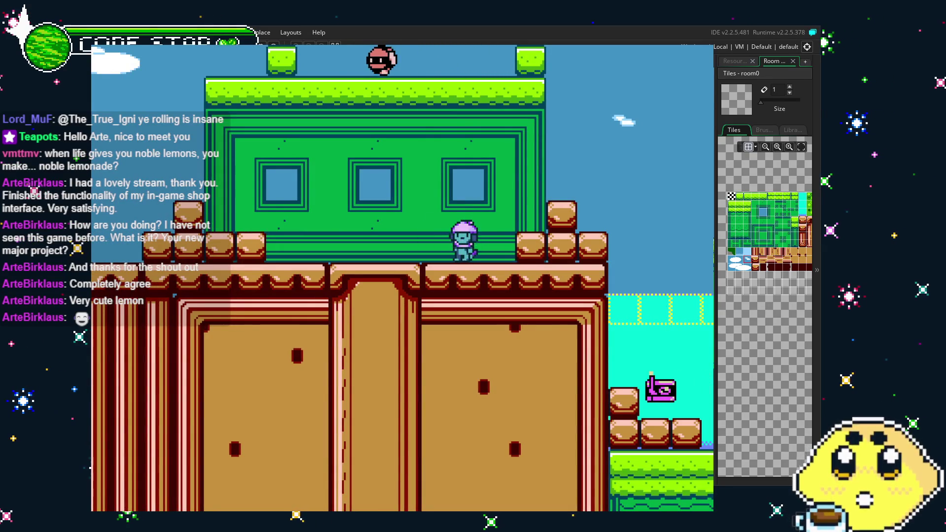
pyautogui.press('Right')
pyautogui.press('space')
pyautogui.press('Right')
pyautogui.press('Right')
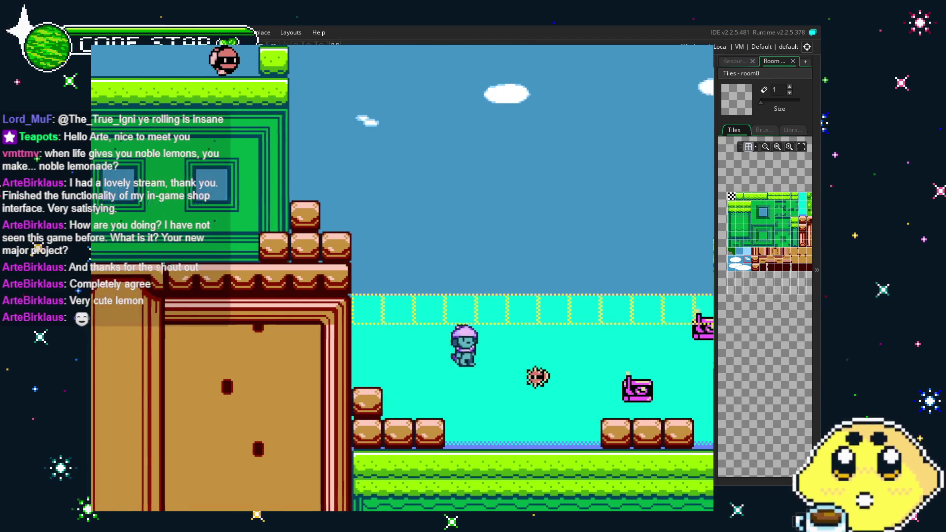
pyautogui.press('Right')
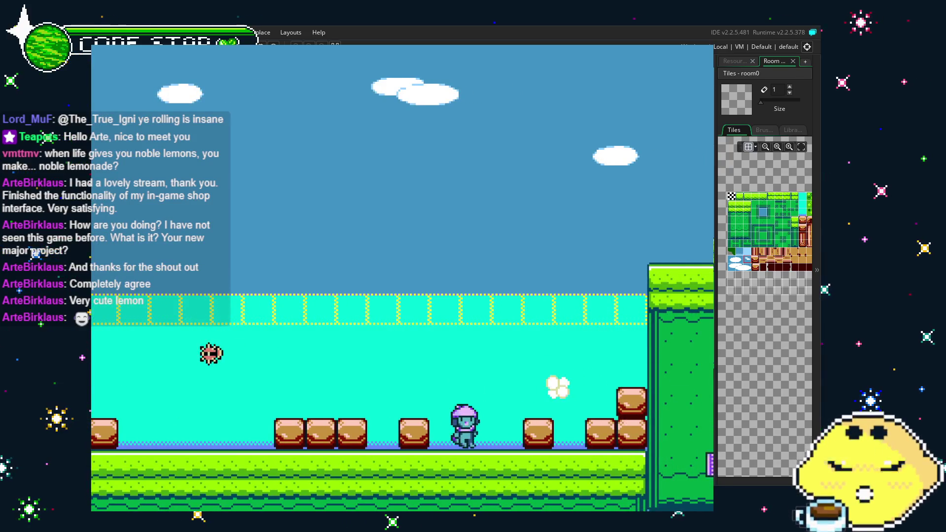
pyautogui.press('Right')
pyautogui.press('Right')
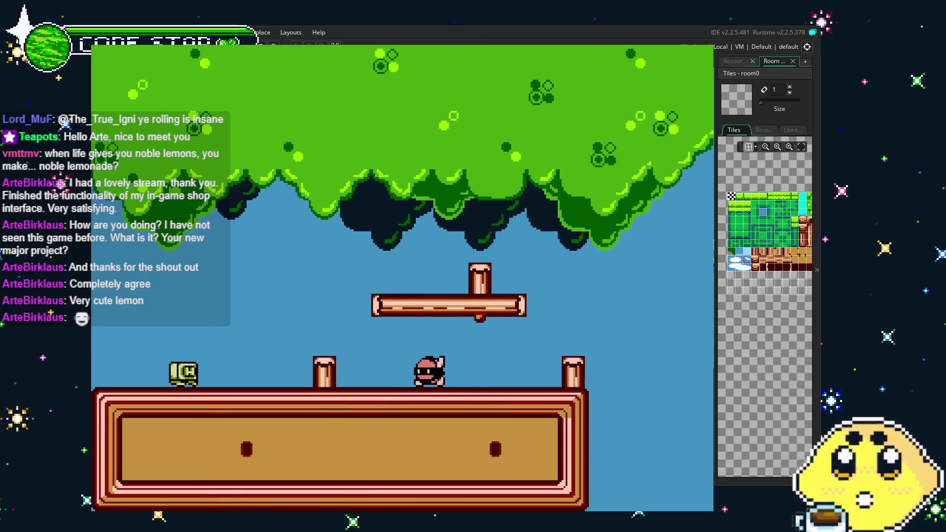
# Step: Jump the yellow character onto the wooden platform and post, then drop off rightward
pyautogui.press('Right')
pyautogui.press('space')
pyautogui.press('Right')
pyautogui.press('space')
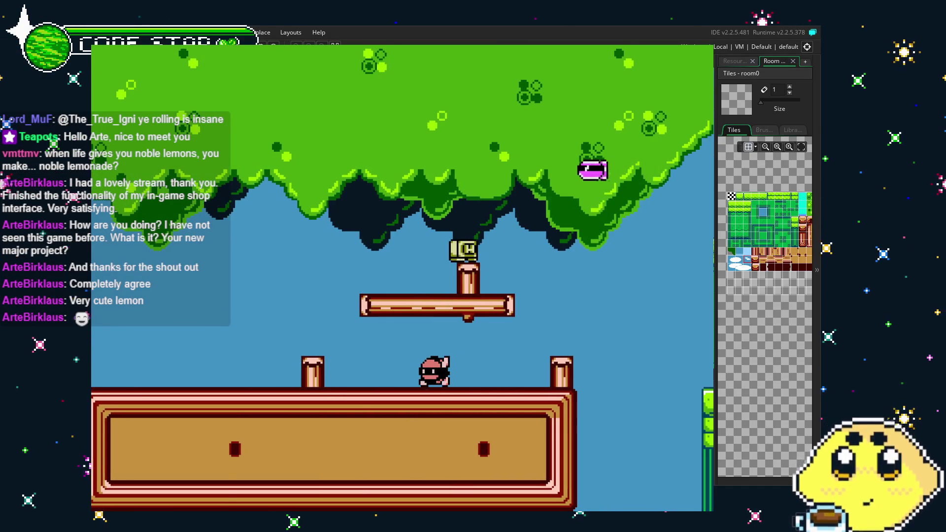
pyautogui.press('Right')
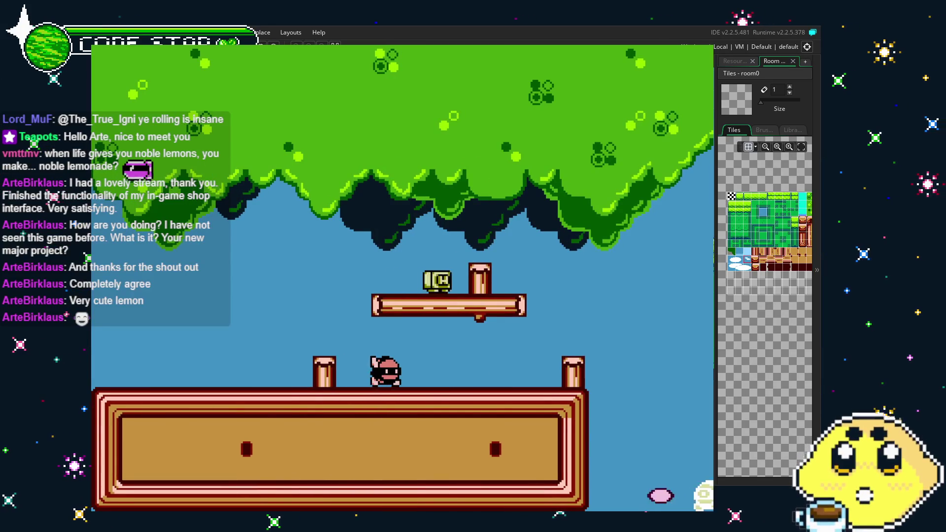
pyautogui.press('Right')
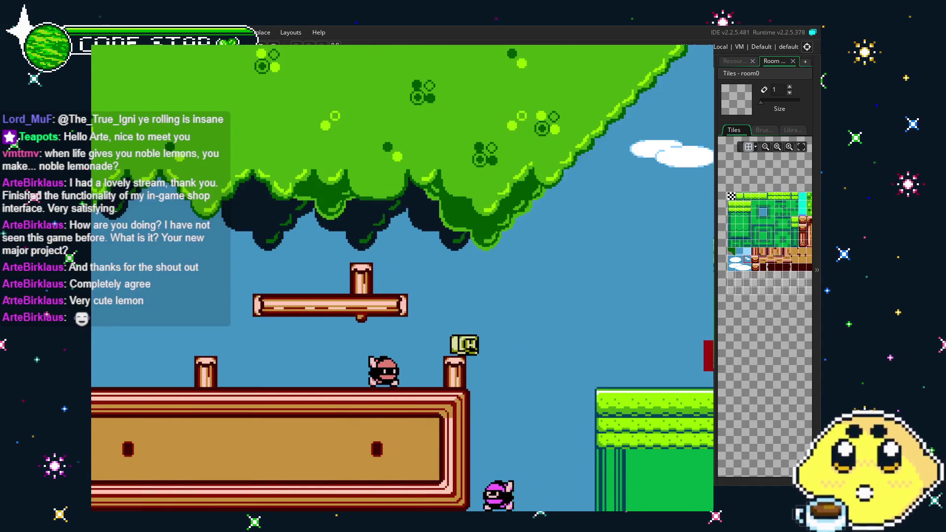
# Step: Run right across the grass and work the character up the brick stairs
pyautogui.press('Right')
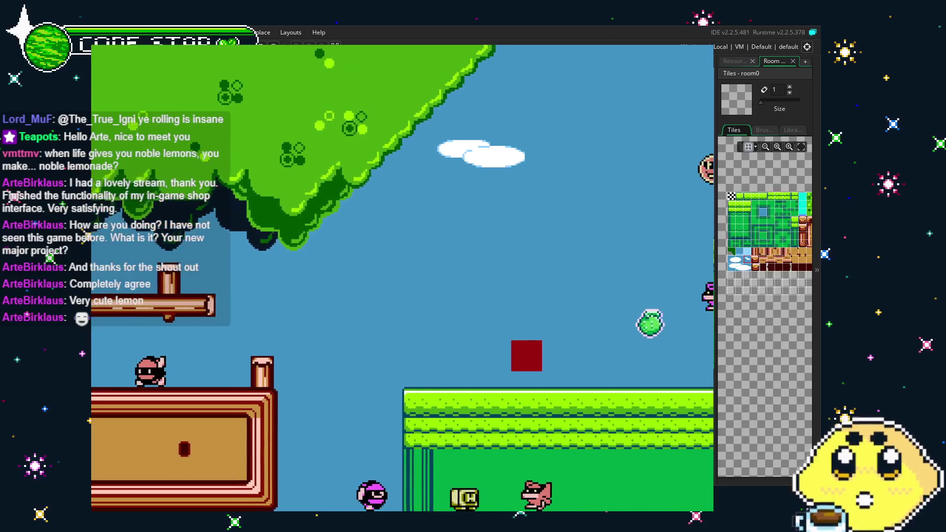
pyautogui.press('Right')
pyautogui.press('Right')
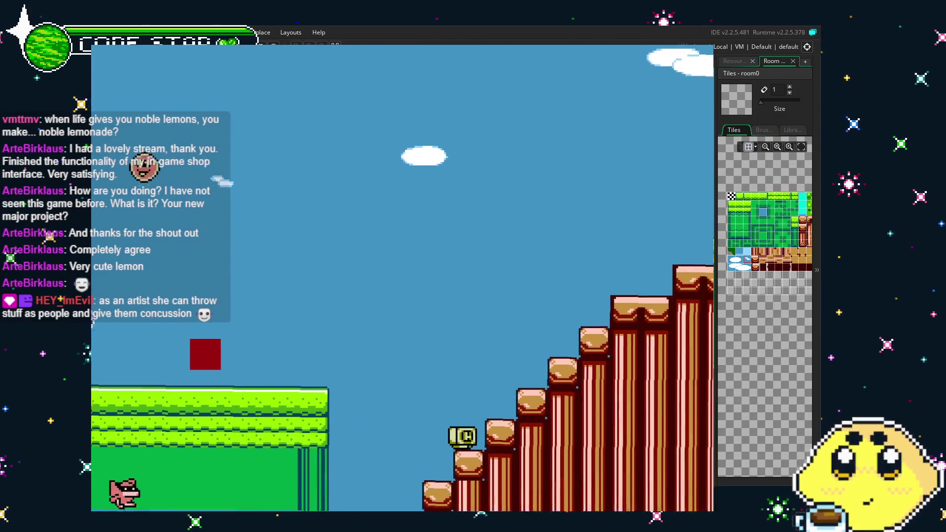
pyautogui.press('Right')
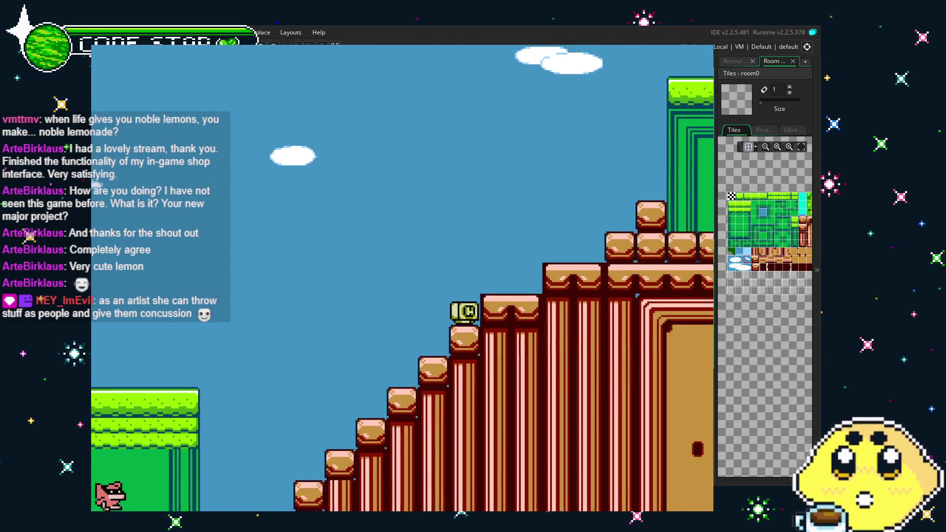
pyautogui.press('Left')
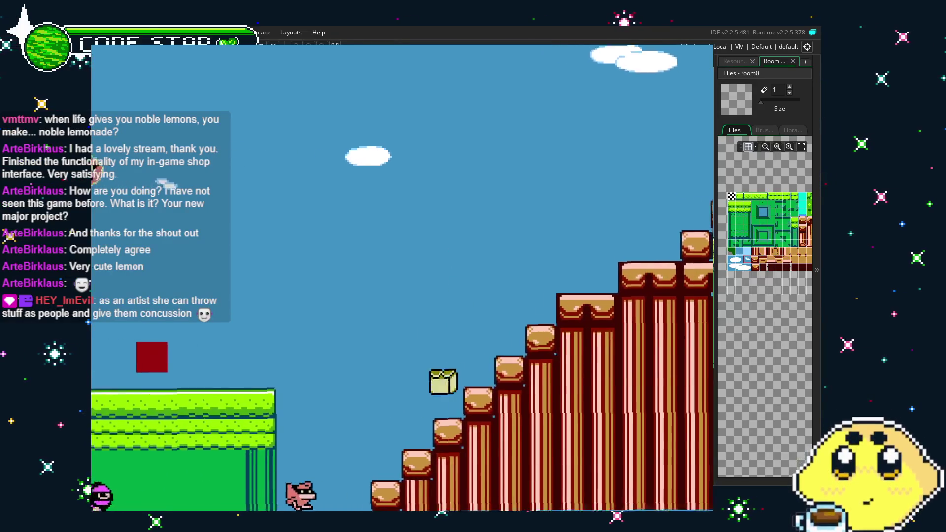
pyautogui.press('Right')
pyautogui.press('Right')
pyautogui.press('Left')
# Step: Cross to the green building, drop to the ground, then quit the game with Escape
pyautogui.press('Right')
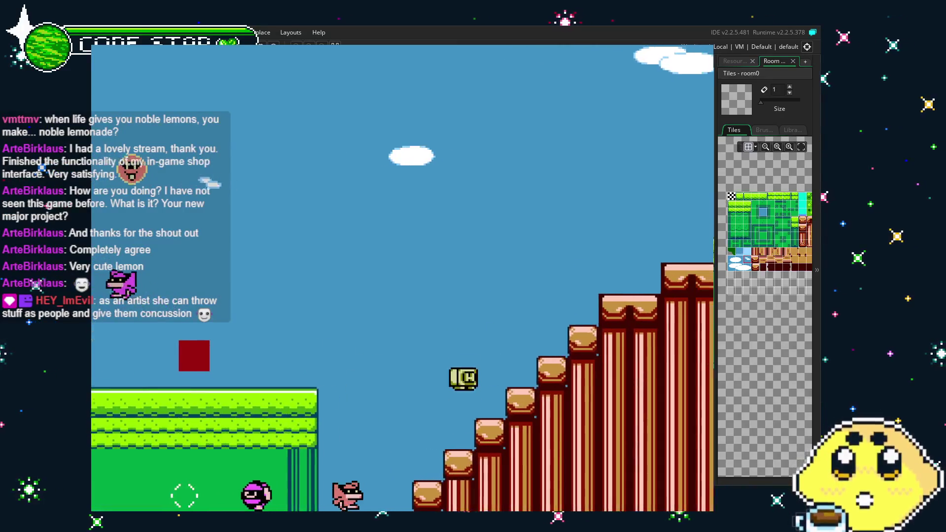
pyautogui.press('Right')
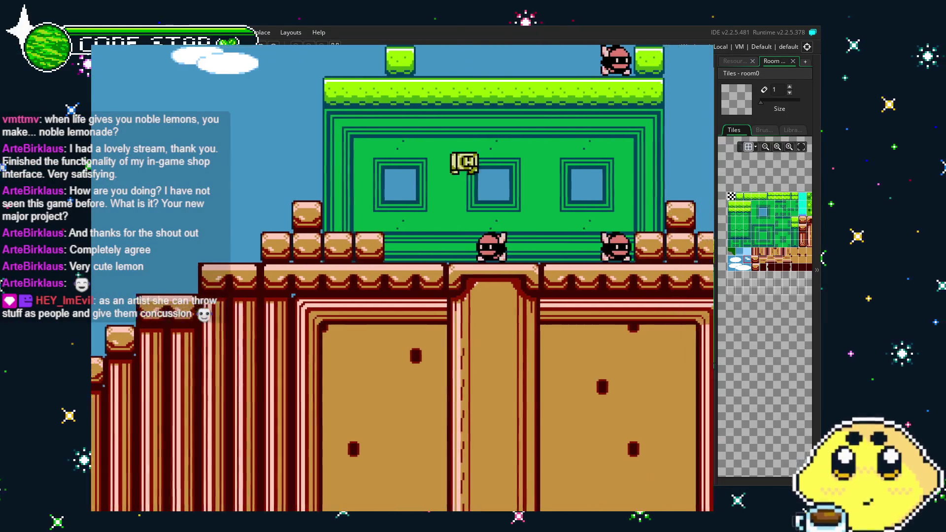
pyautogui.press('Right')
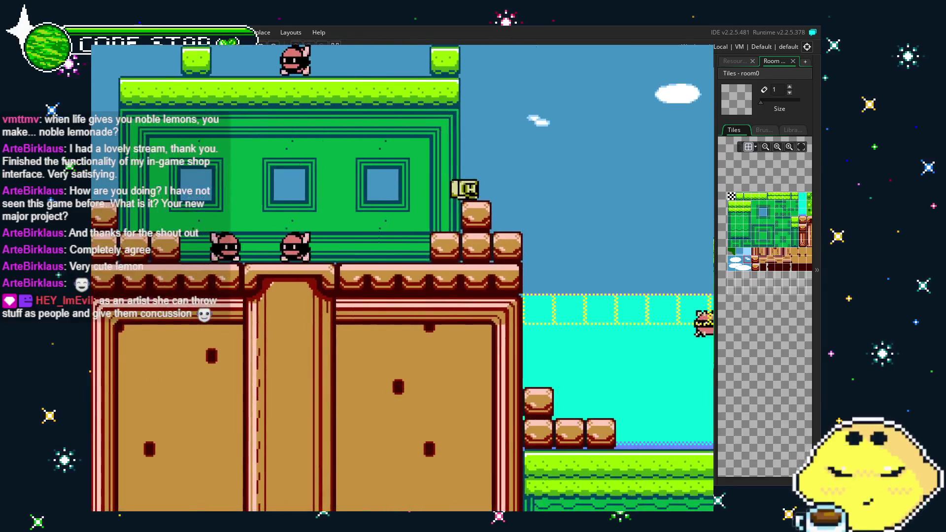
pyautogui.press('Right')
pyautogui.press('Right')
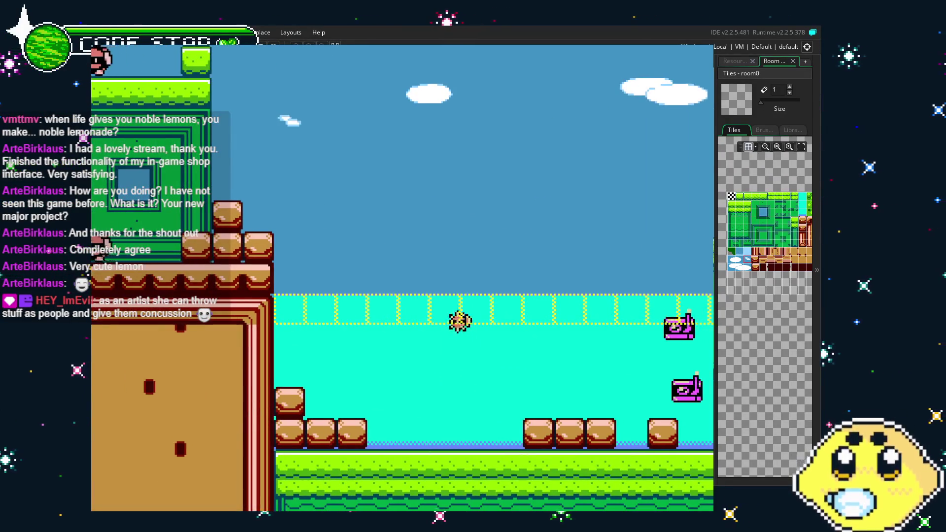
pyautogui.press('Left')
pyautogui.press('Right')
pyautogui.press('Escape')
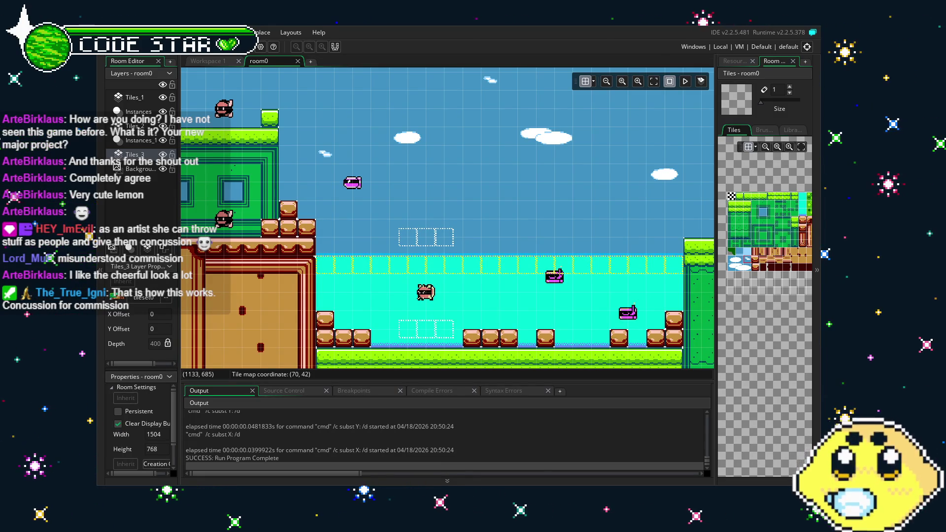
# Step: Refocus the room0 editor and pan around the level
pyautogui.click(358, 300)
pyautogui.scroll(2, 357, 300)
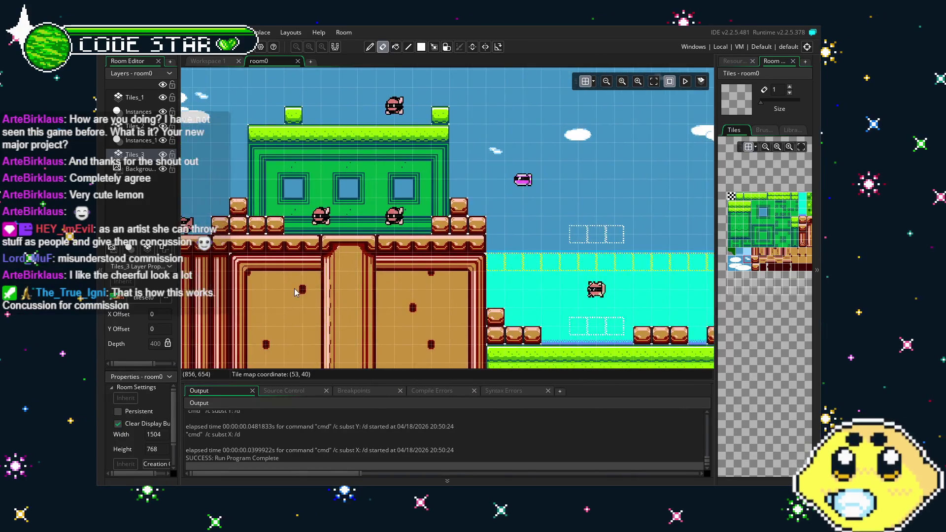
pyautogui.scroll(-3, 281, 295)
pyautogui.scroll(3, 356, 309)
pyautogui.moveTo(320, 320)
pyautogui.mouseDown()
pyautogui.moveTo(498, 313)
pyautogui.moveTo(440, 320)
pyautogui.mouseUp()
pyautogui.scroll(1, 440, 321)
# Step: Show the Resources list and scroll rightward across room0
pyautogui.click(735, 60)
pyautogui.scroll(-5, 753, 286)
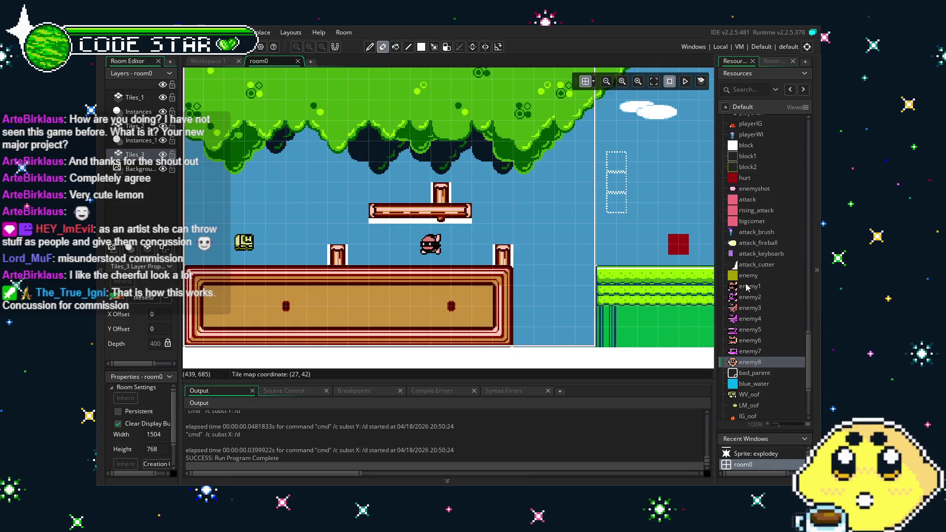
pyautogui.hscroll(3, 516, 279)
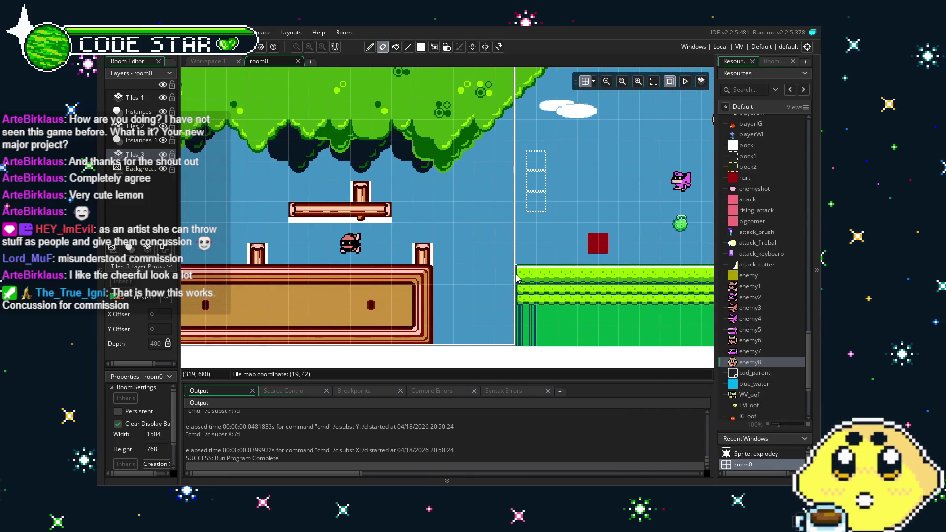
pyautogui.hscroll(12, 516, 279)
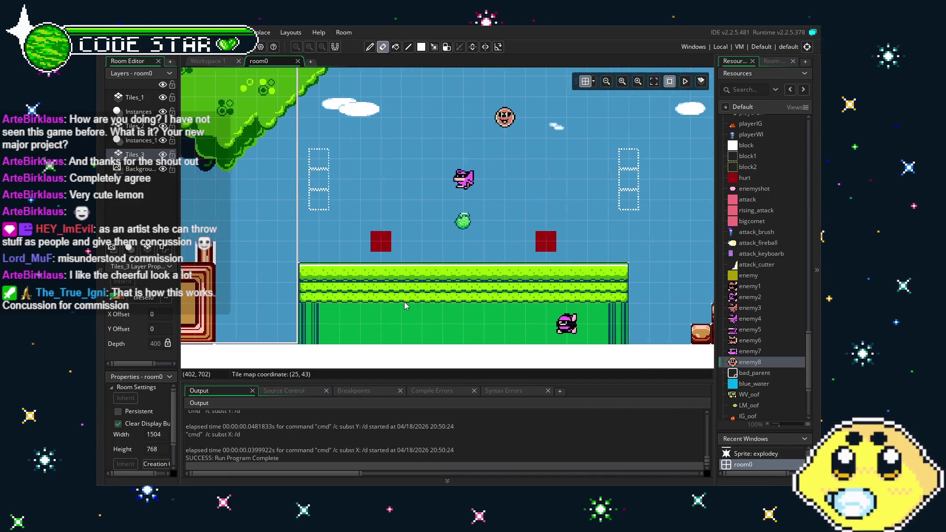
pyautogui.scroll(1, 495, 313)
pyautogui.hscroll(3, 494, 313)
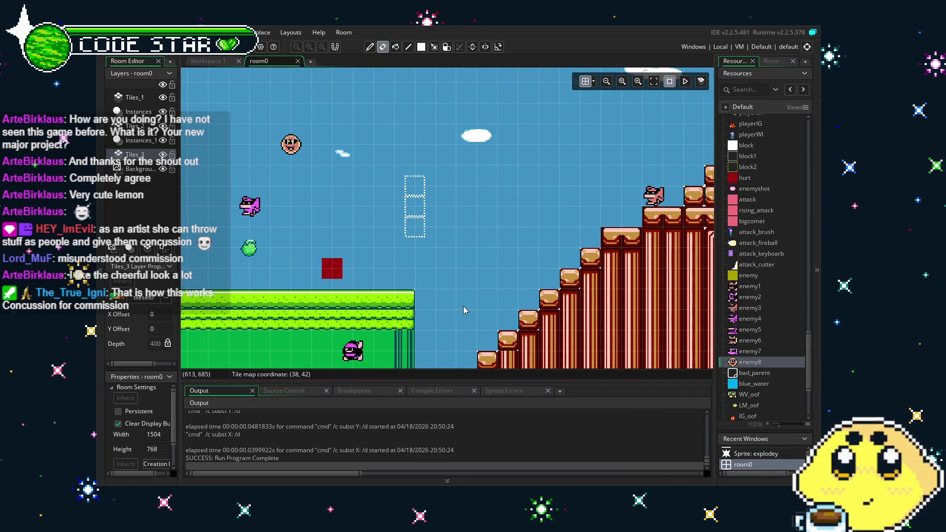
pyautogui.hscroll(2, 467, 305)
pyautogui.hscroll(8, 469, 303)
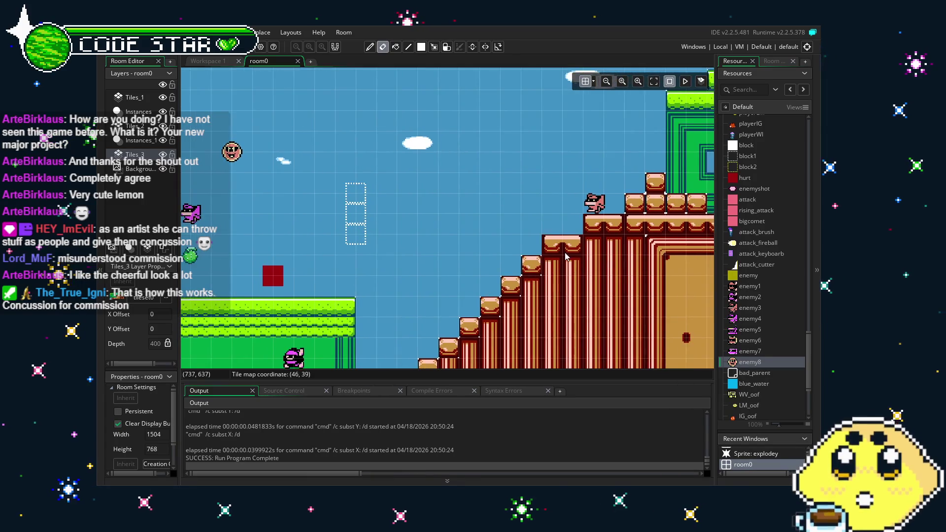
pyautogui.hscroll(15, 580, 317)
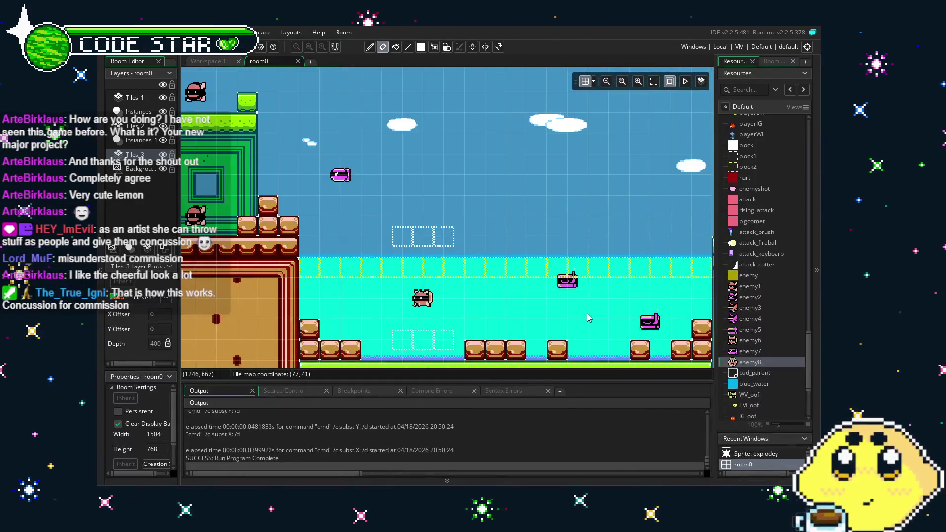
# Step: Pan room0 to its right edge, covering the green building and water section
pyautogui.moveTo(427, 283); pyautogui.dragTo(356, 306)
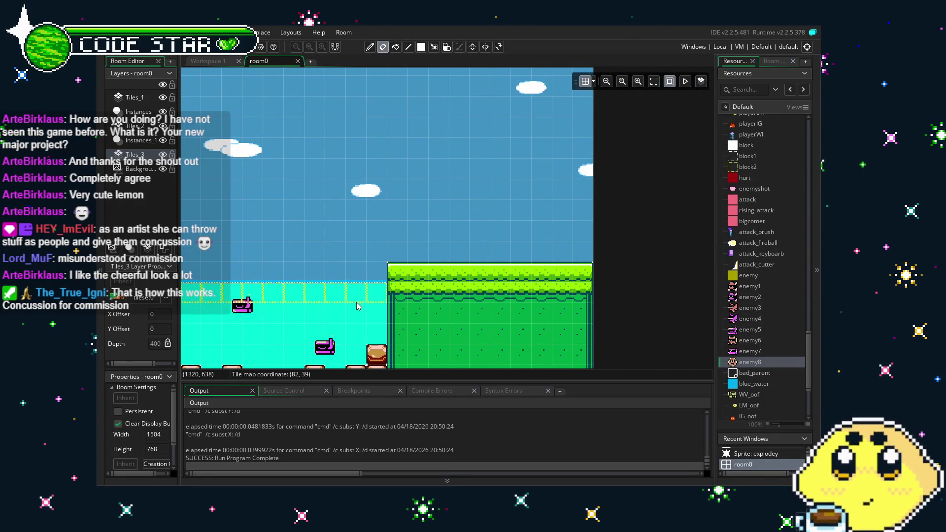
pyautogui.moveTo(319, 318); pyautogui.dragTo(676, 269)
pyautogui.hscroll(-15, 680, 296)
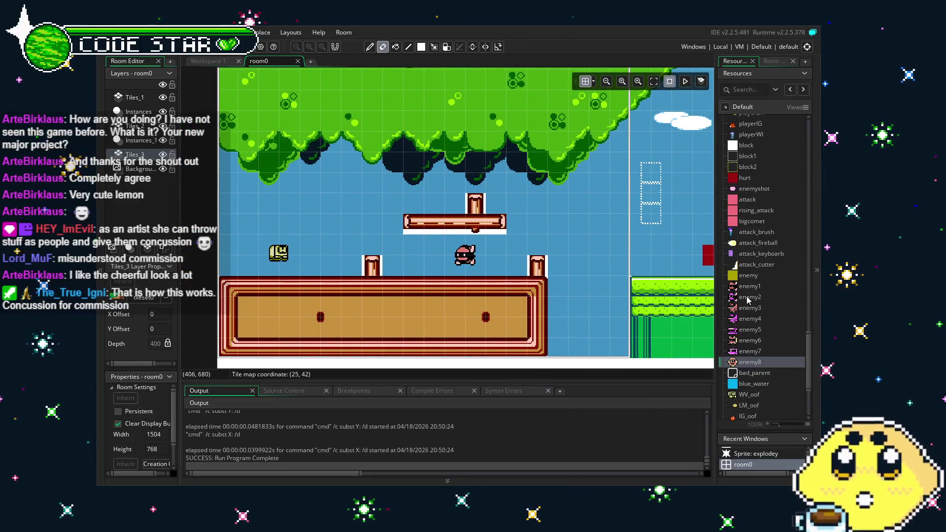
pyautogui.scroll(-2, 762, 307)
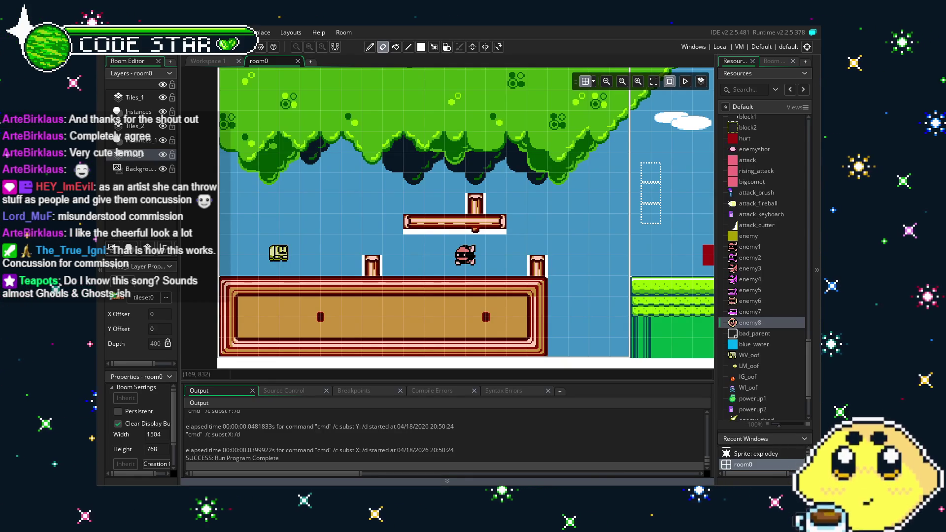
# Step: Pan to the stairs and green building, then drag powerup1 from Resources above the building
pyautogui.moveTo(286, 337); pyautogui.dragTo(195, 340)
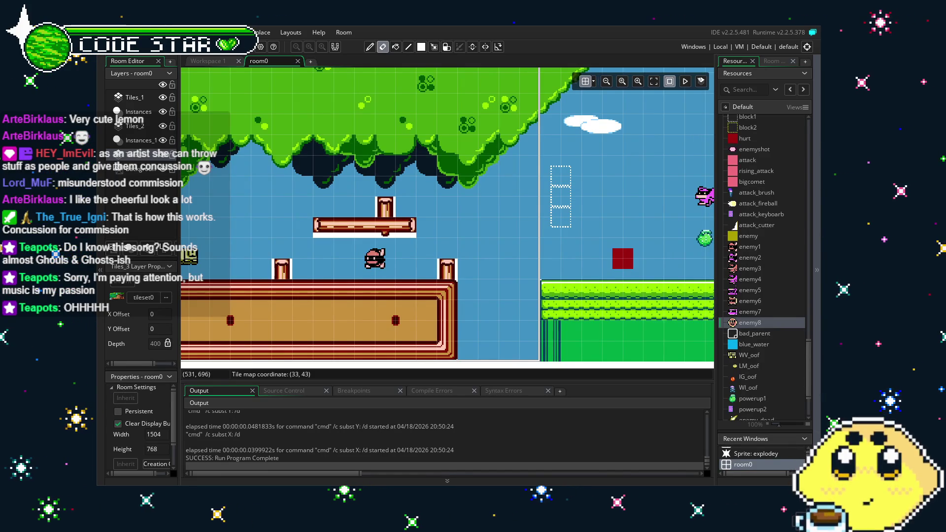
pyautogui.hscroll(10, 409, 255)
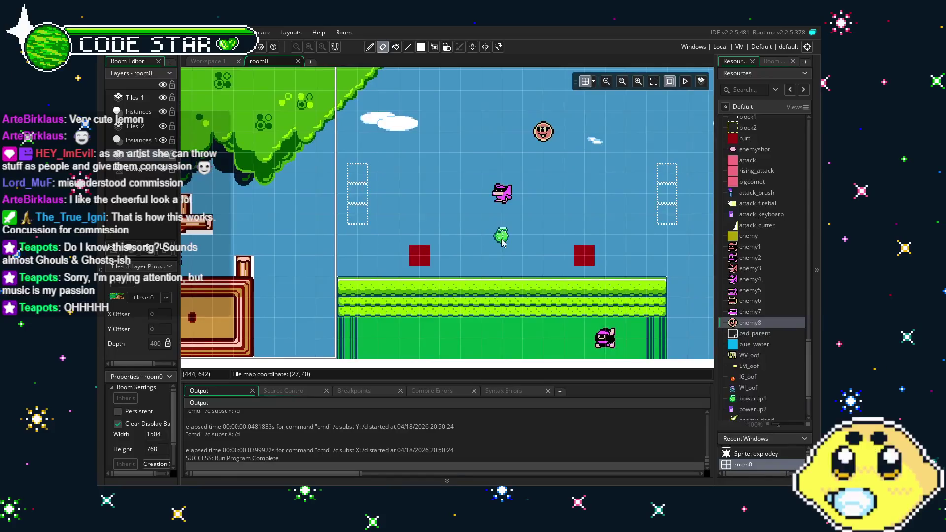
pyautogui.scroll(-2, 409, 254)
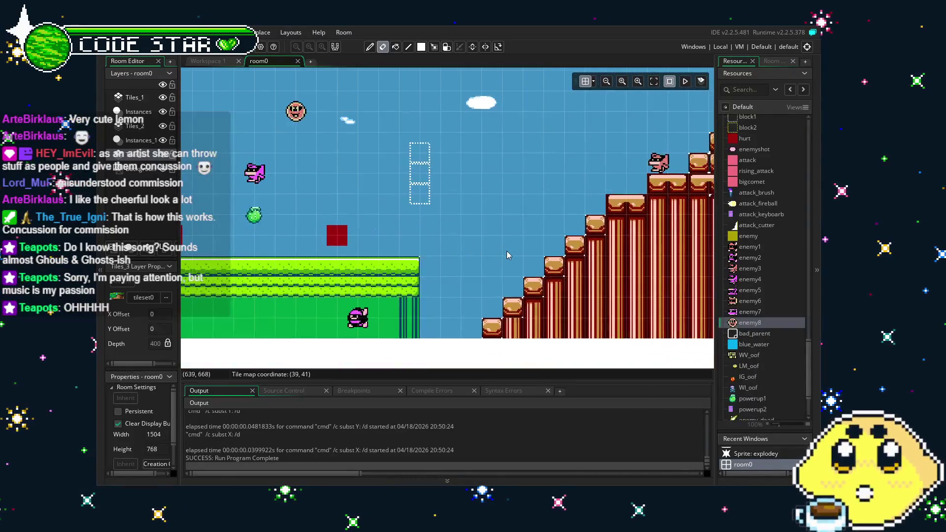
pyautogui.hscroll(8, 410, 255)
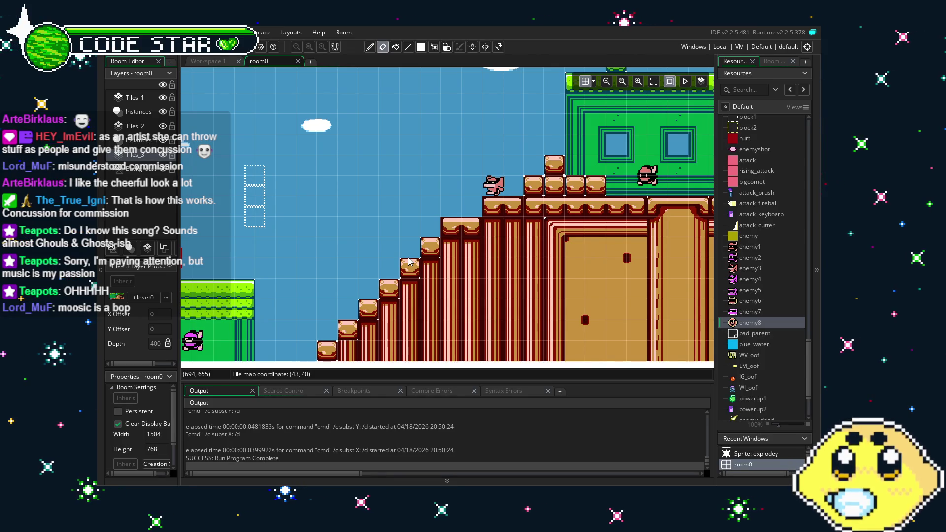
pyautogui.moveTo(408, 261); pyautogui.dragTo(344, 273)
pyautogui.scroll(-1, 465, 260)
pyautogui.moveTo(465, 259); pyautogui.dragTo(249, 287)
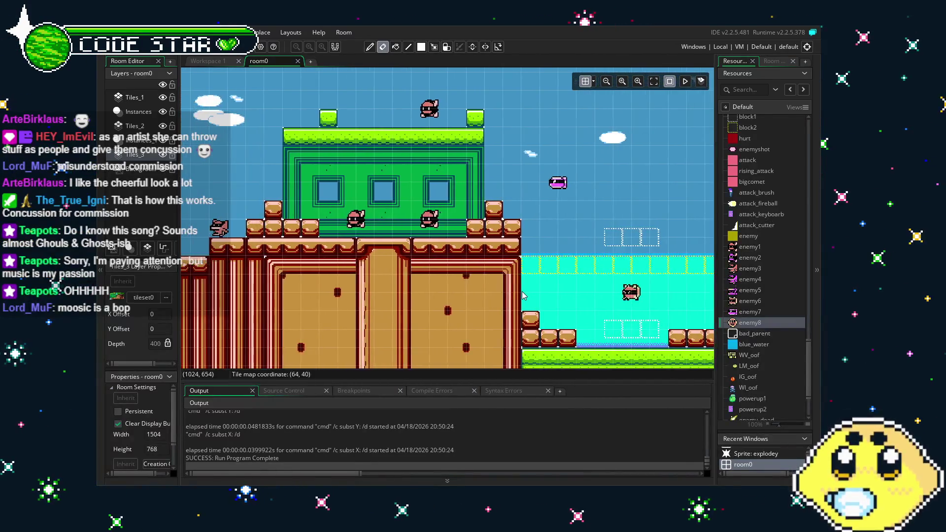
pyautogui.scroll(-2, 758, 368)
pyautogui.moveTo(747, 360)
pyautogui.mouseDown()
pyautogui.moveTo(402, 197)
pyautogui.moveTo(422, 193)
pyautogui.moveTo(397, 106)
pyautogui.moveTo(395, 120)
pyautogui.moveTo(402, 109)
pyautogui.mouseUp()
# Step: Select the new powerup1 instance above the green building to check it, then deselect
pyautogui.scroll(-2, 525, 241)
pyautogui.hscroll(5, 525, 241)
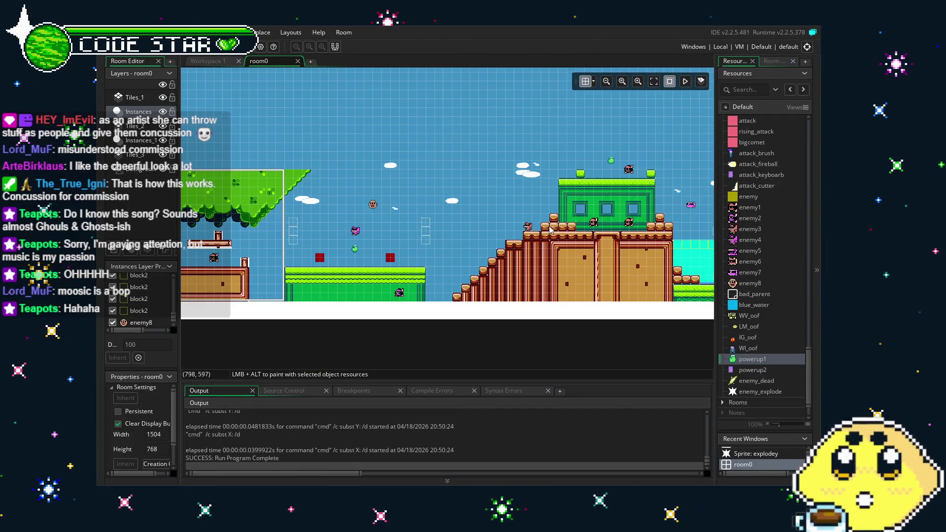
pyautogui.scroll(1, 442, 217)
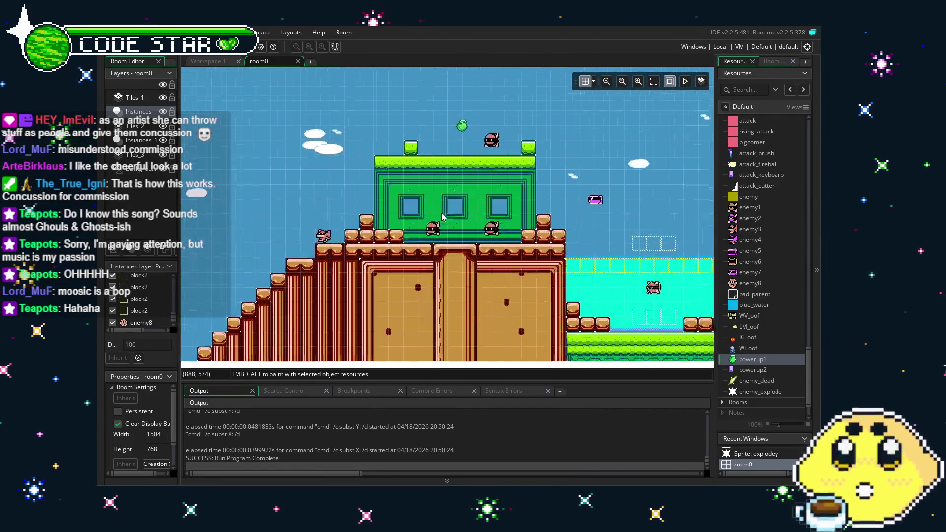
pyautogui.click(466, 137)
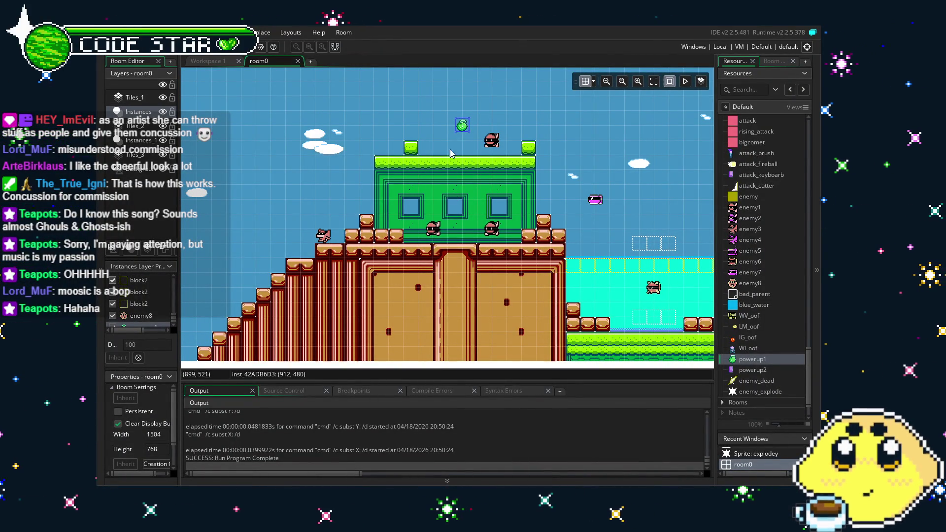
pyautogui.moveTo(462, 235); pyautogui.dragTo(433, 223)
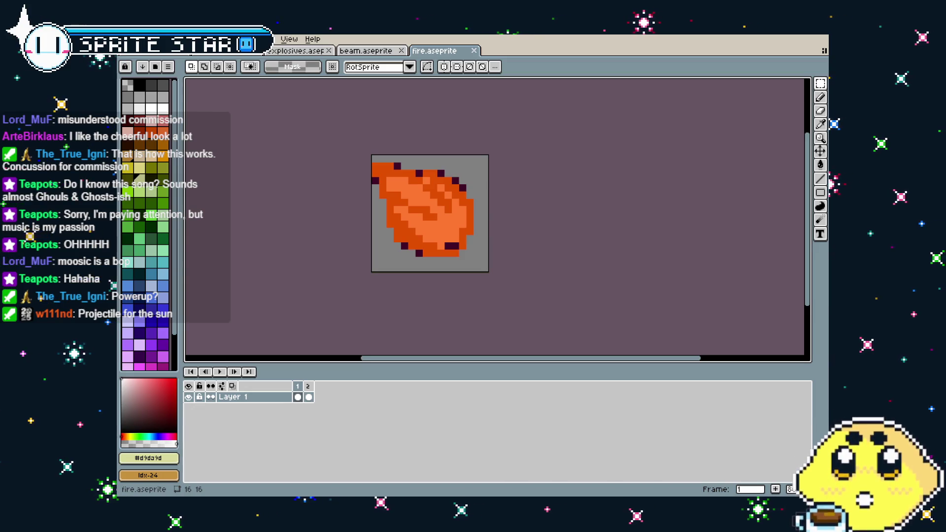
# Step: Preview the two-frame fire animation, stopping on frame 2
pyautogui.moveTo(315, 229); pyautogui.dragTo(283, 226)
pyautogui.press('Return')
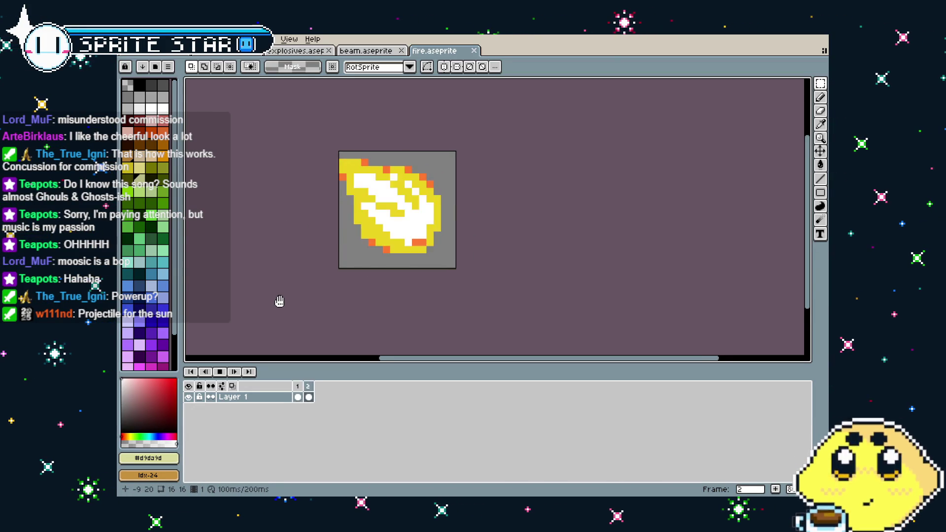
pyautogui.moveTo(277, 302); pyautogui.dragTo(298, 307)
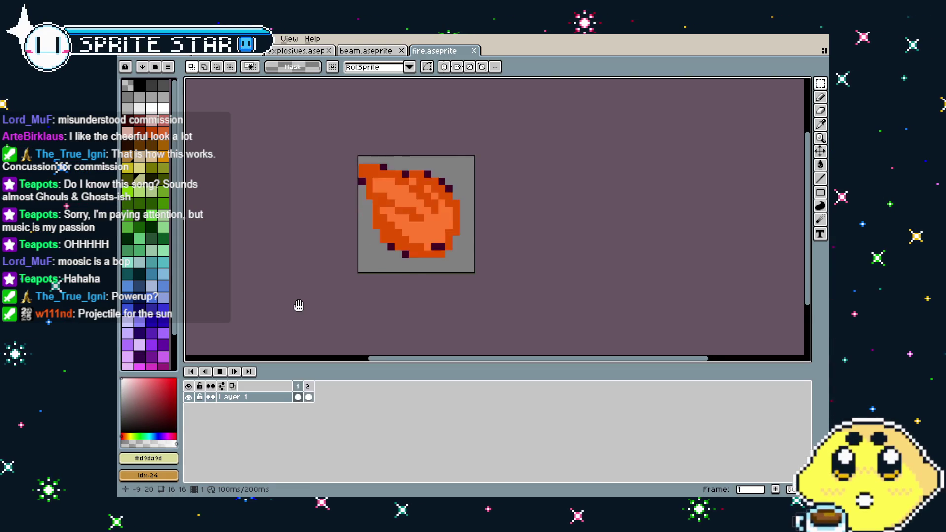
pyautogui.press('Return')
# Step: Export the animation as fire.gif, accepting the GIF options
pyautogui.hotkey('alt', 'f')
pyautogui.moveTo(148, 129)
pyautogui.click(279, 131)
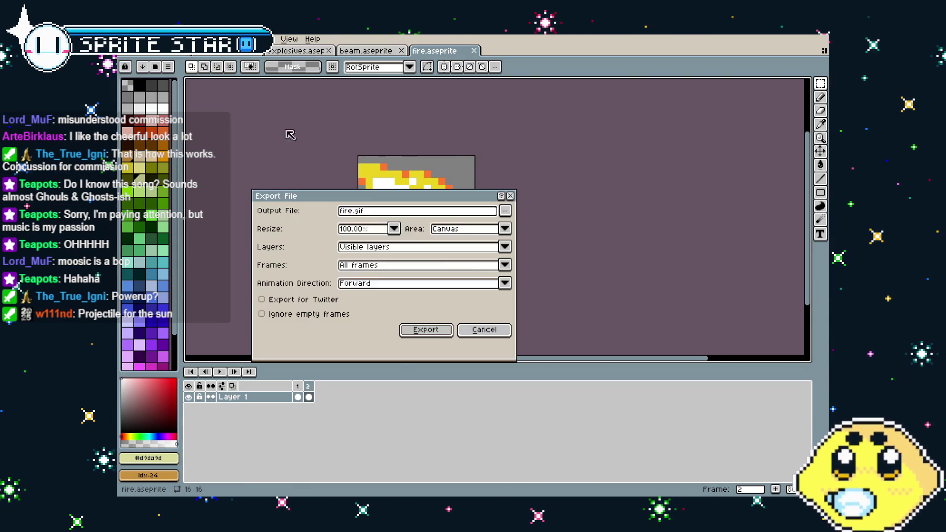
pyautogui.click(428, 330)
pyautogui.click(499, 300)
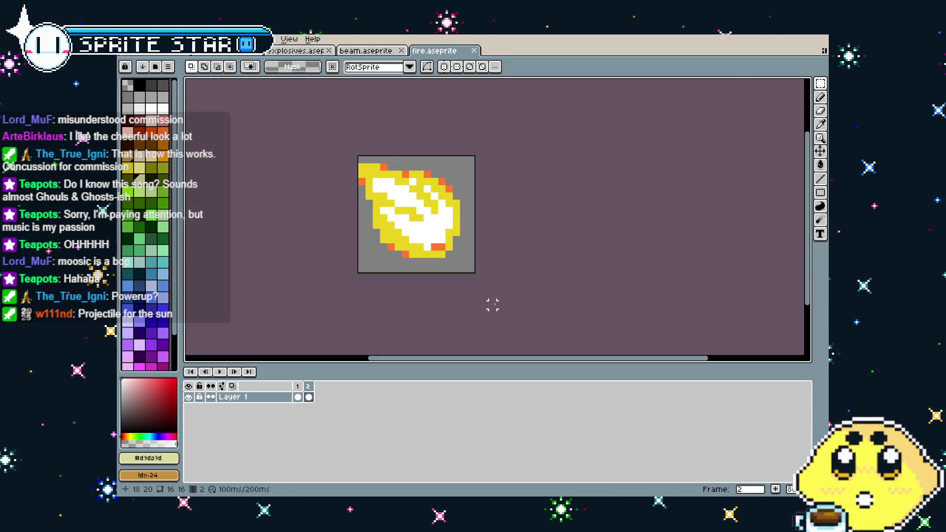
pyautogui.moveTo(513, 274); pyautogui.dragTo(448, 290)
pyautogui.scroll(-1, 448, 291)
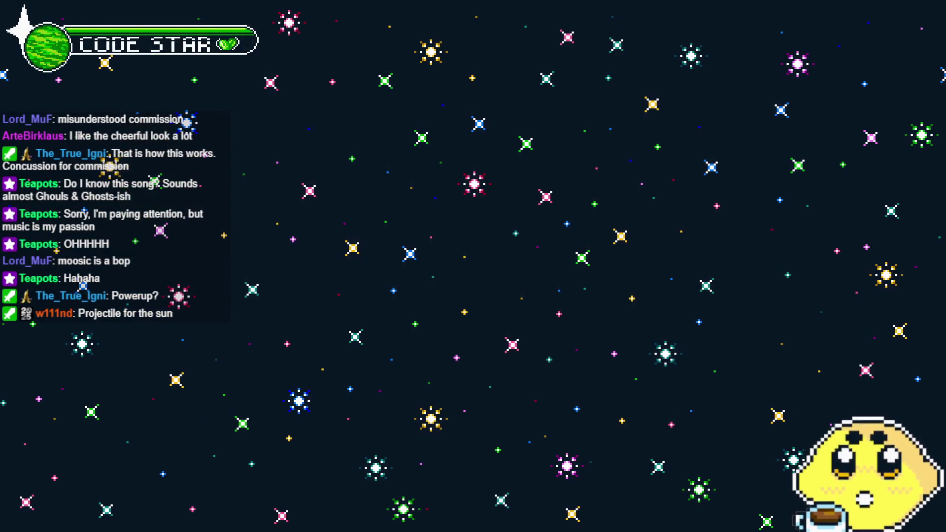
# Step: Pan and zoom room0 around the green building and the level's left part
pyautogui.scroll(2, 341, 298)
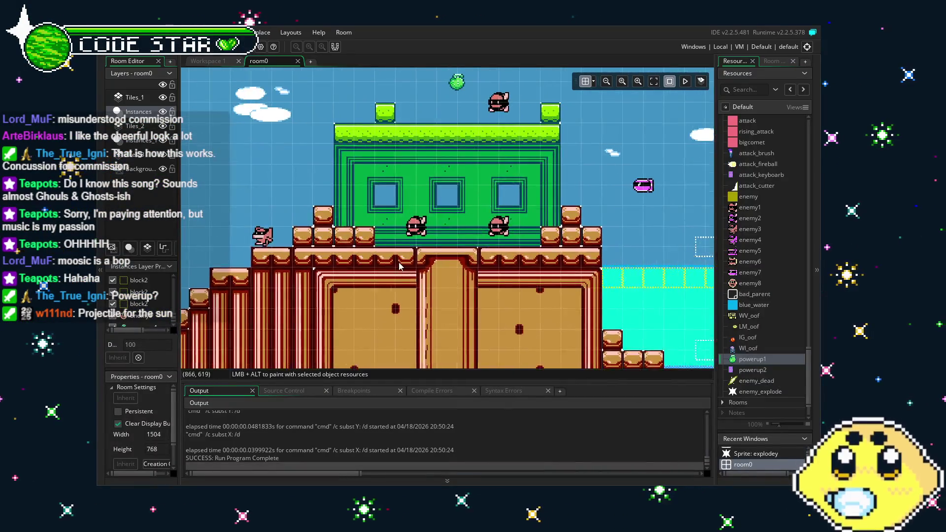
pyautogui.moveTo(443, 305)
pyautogui.mouseDown()
pyautogui.moveTo(326, 309)
pyautogui.moveTo(350, 306)
pyautogui.mouseUp()
pyautogui.scroll(-1, 326, 310)
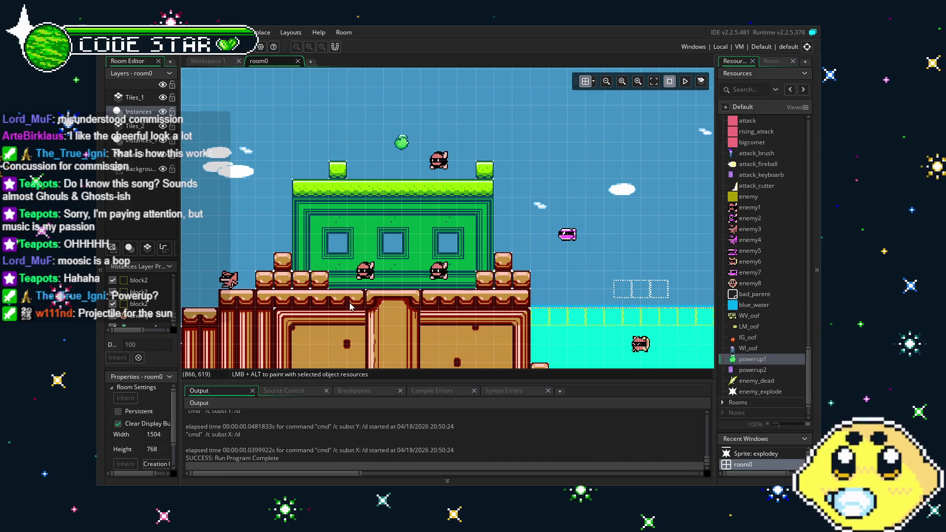
pyautogui.moveTo(350, 307); pyautogui.dragTo(474, 277)
pyautogui.scroll(1, 474, 277)
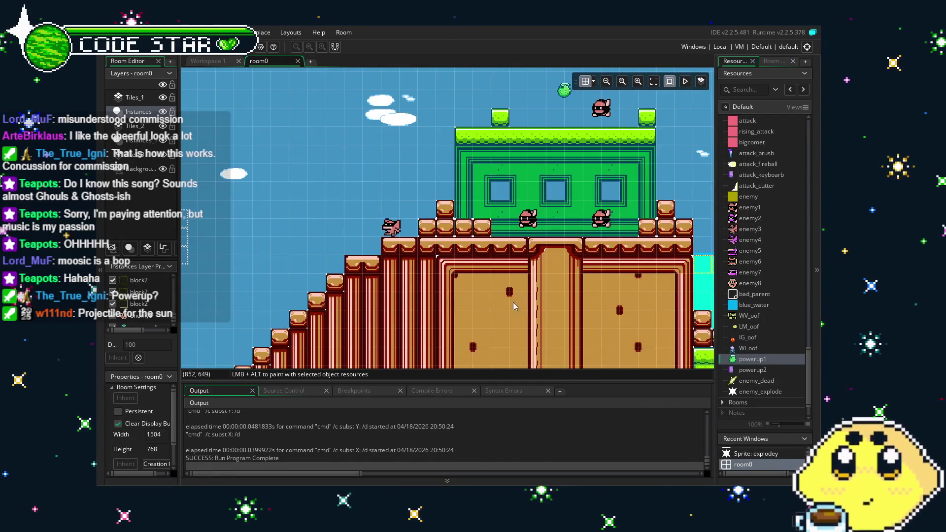
pyautogui.moveTo(524, 303); pyautogui.dragTo(407, 327)
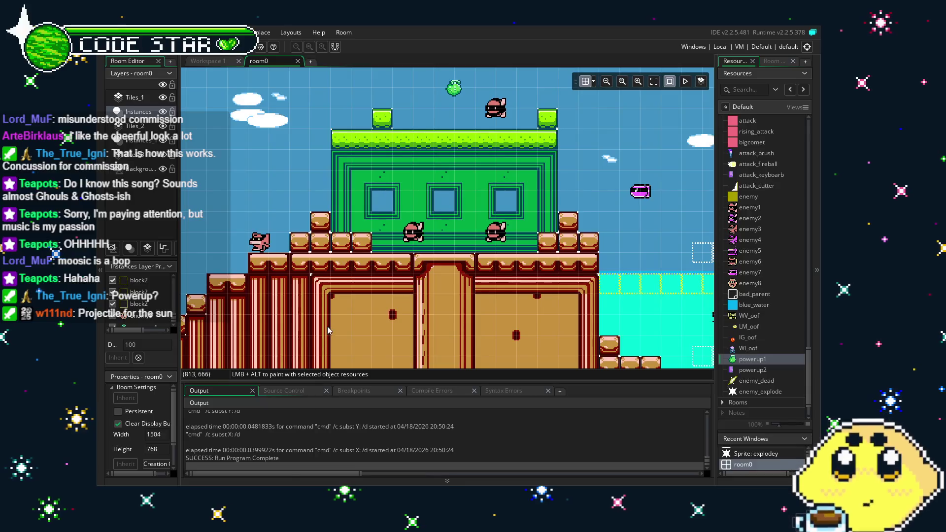
pyautogui.hscroll(-10, 266, 337)
pyautogui.hscroll(-15, 265, 337)
pyautogui.scroll(-2, 266, 337)
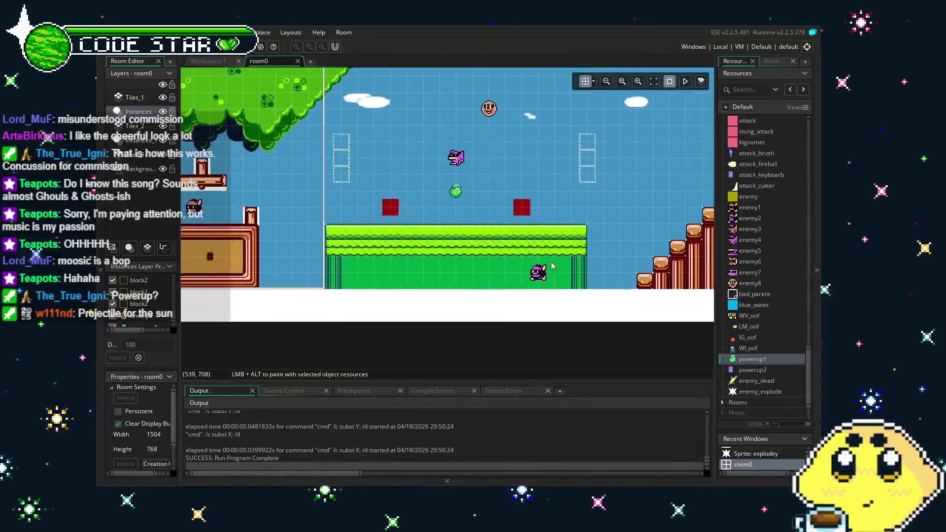
pyautogui.scroll(1, 364, 298)
pyautogui.moveTo(364, 298); pyautogui.dragTo(444, 325)
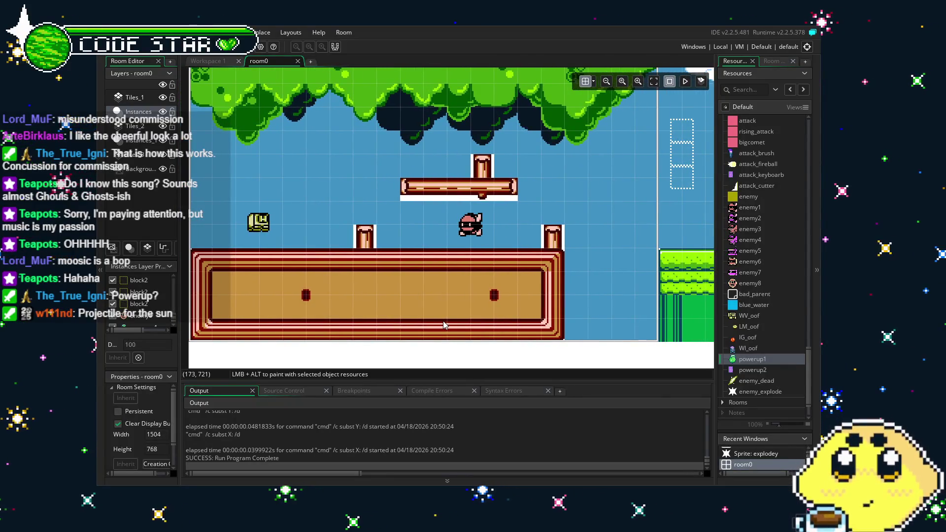
pyautogui.scroll(-1, 444, 325)
pyautogui.moveTo(443, 325); pyautogui.dragTo(419, 325)
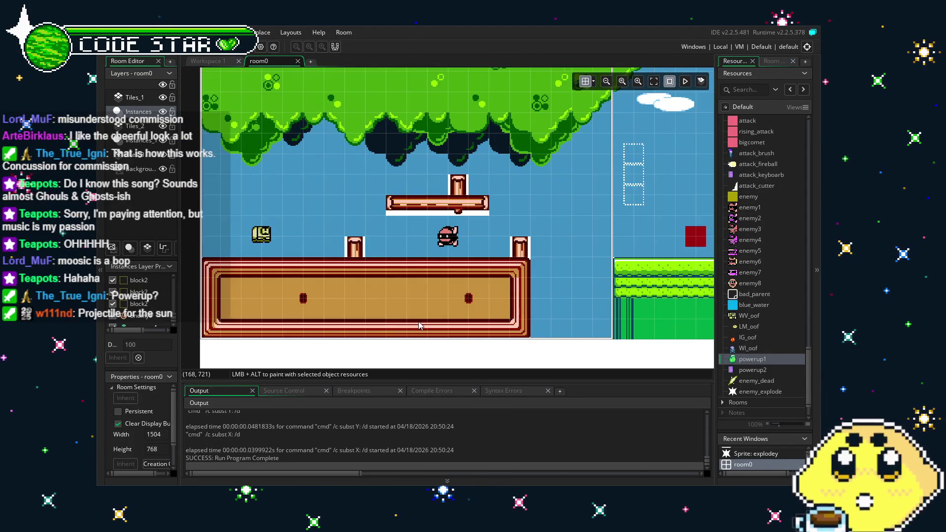
# Step: Create new sprite sprite86 after the beam sprite with Alt+S
pyautogui.hscroll(1, 491, 304)
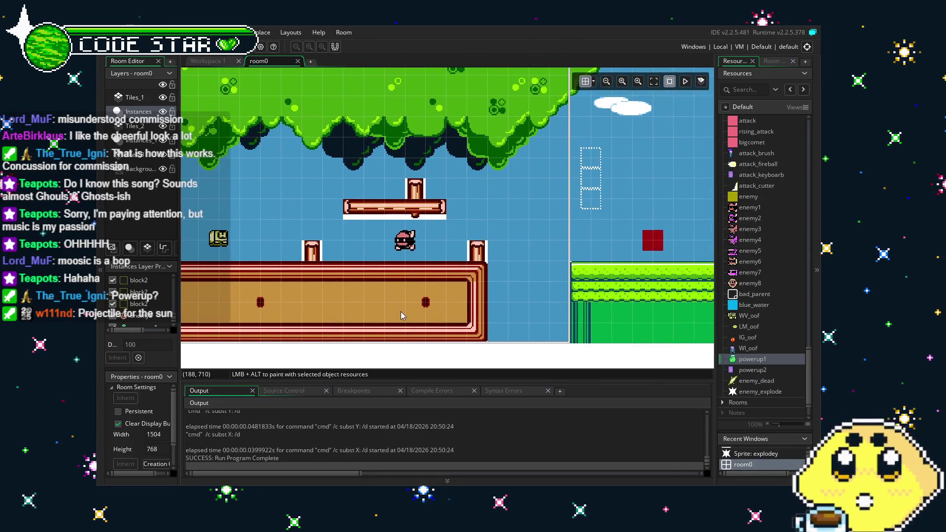
pyautogui.hscroll(2, 480, 315)
pyautogui.hscroll(1, 480, 315)
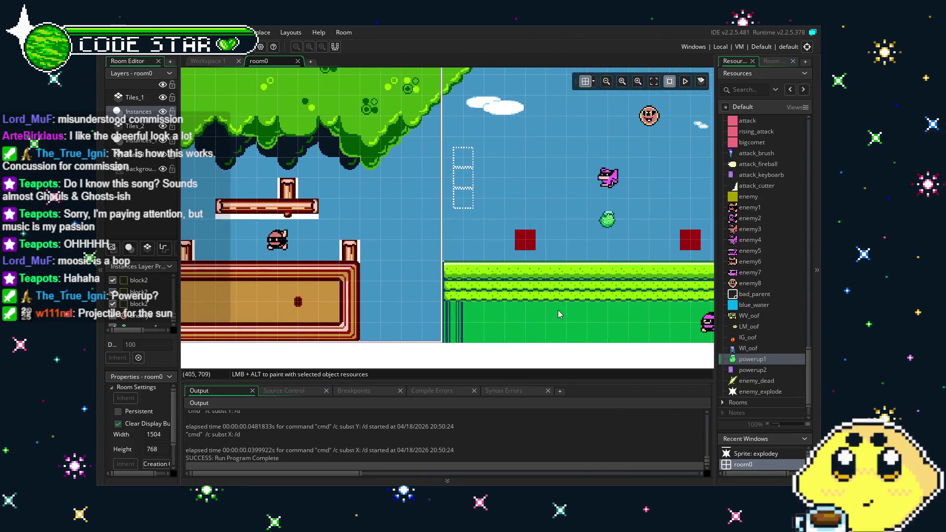
pyautogui.hscroll(3, 394, 312)
pyautogui.hscroll(5, 393, 310)
pyautogui.scroll(1, 393, 311)
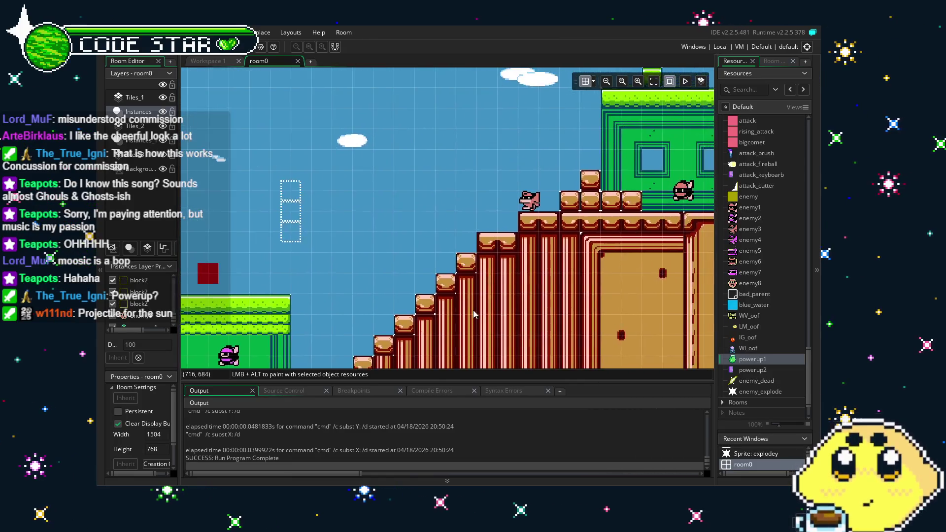
pyautogui.scroll(3, 767, 297)
pyautogui.scroll(-10, 765, 327)
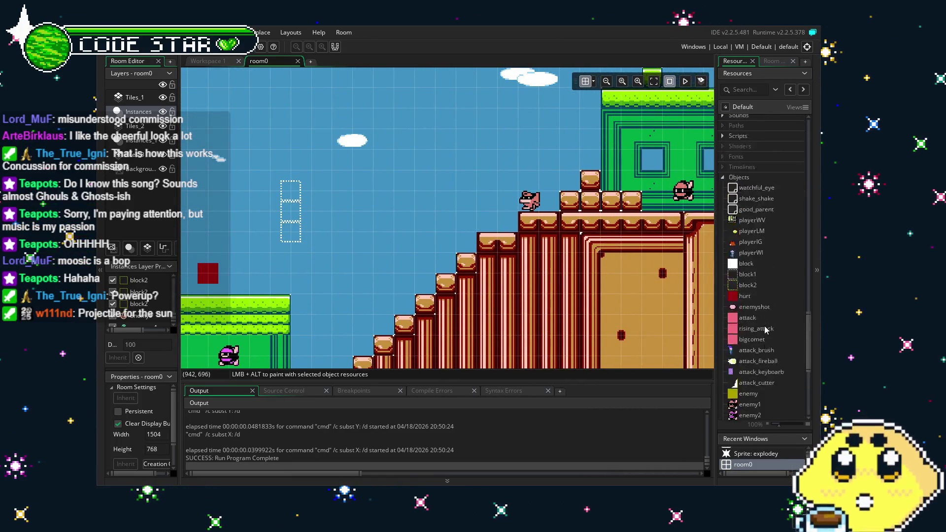
pyautogui.click(758, 314)
pyautogui.hotkey('alt', 's')
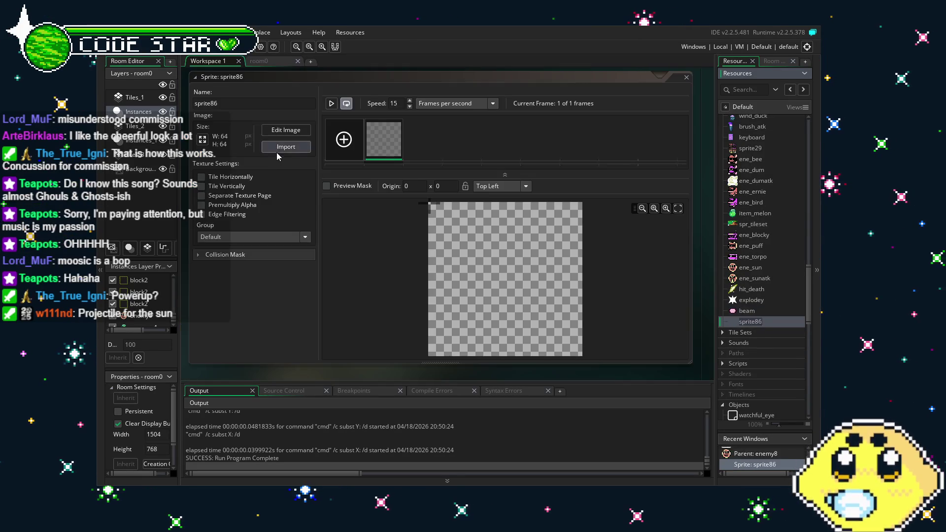
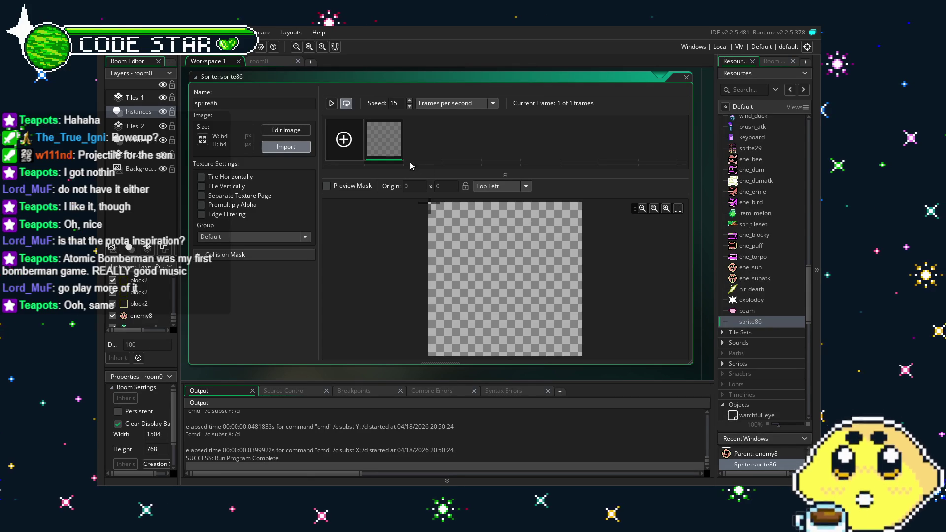
# Step: Import the two fire frames into sprite86 and set its origin to Middle Centre (8, 8)
pyautogui.click(467, 122)
pyautogui.click(498, 272)
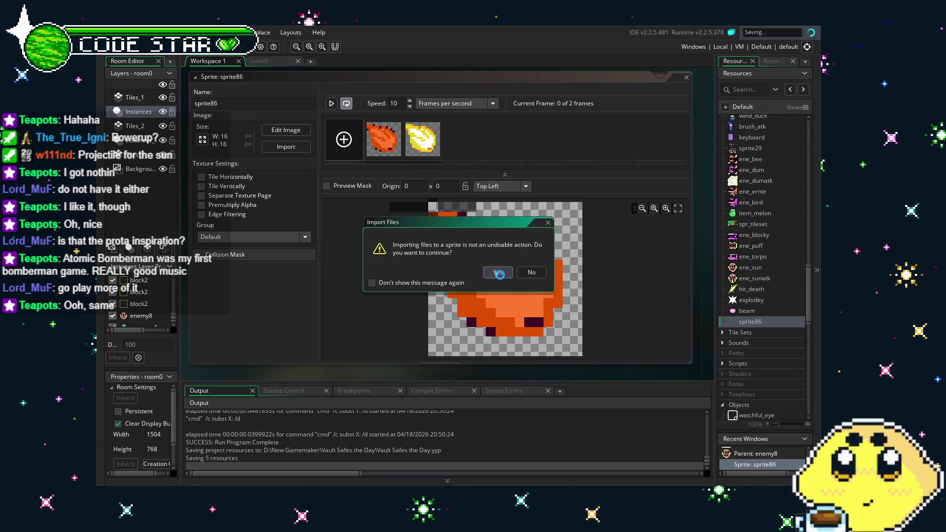
pyautogui.click(507, 187)
pyautogui.click(495, 238)
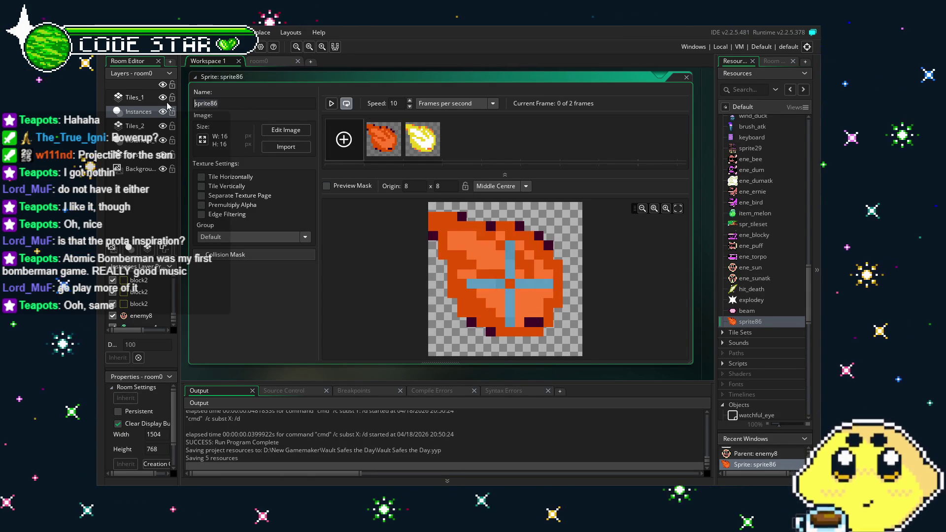
# Step: Rename the sprite to 'fire'
pyautogui.doubleClick(206, 103)
pyautogui.write('fire')
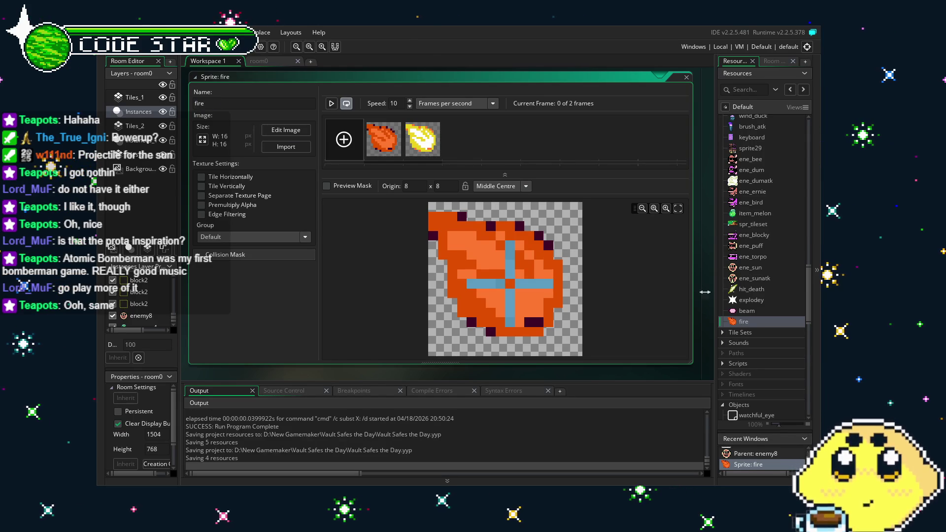
pyautogui.scroll(10, 771, 321)
pyautogui.scroll(-3, 772, 324)
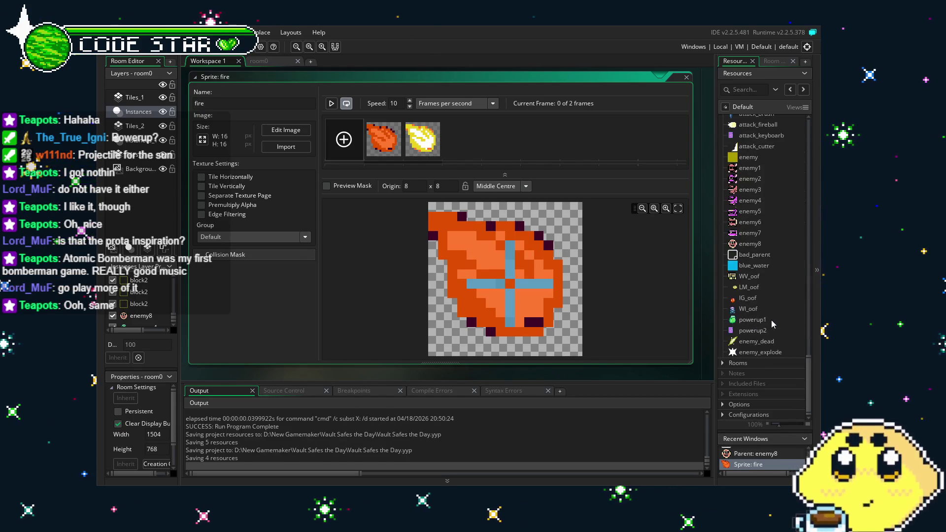
# Step: Duplicate the enemyshot object and rename the copy enemyshot2
pyautogui.rightClick(752, 353)
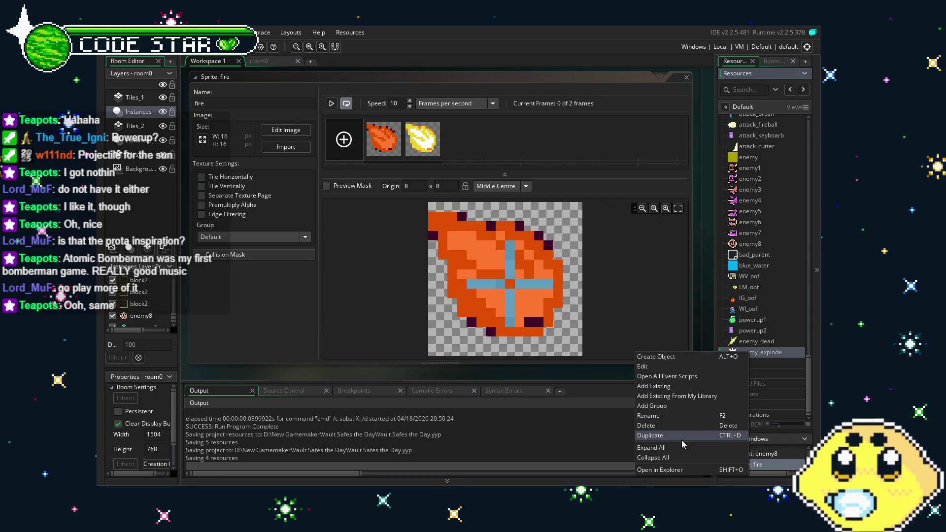
pyautogui.click(765, 316)
pyautogui.scroll(2, 765, 317)
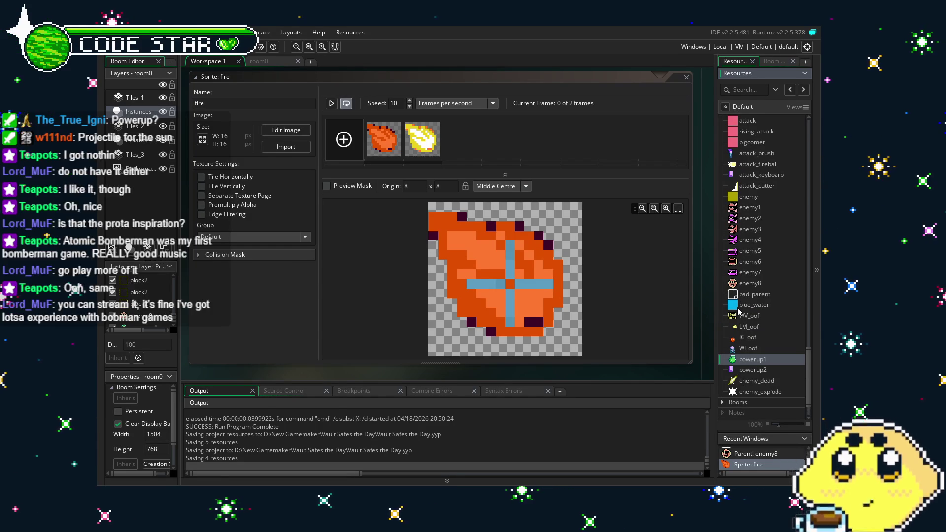
pyautogui.scroll(1, 776, 298)
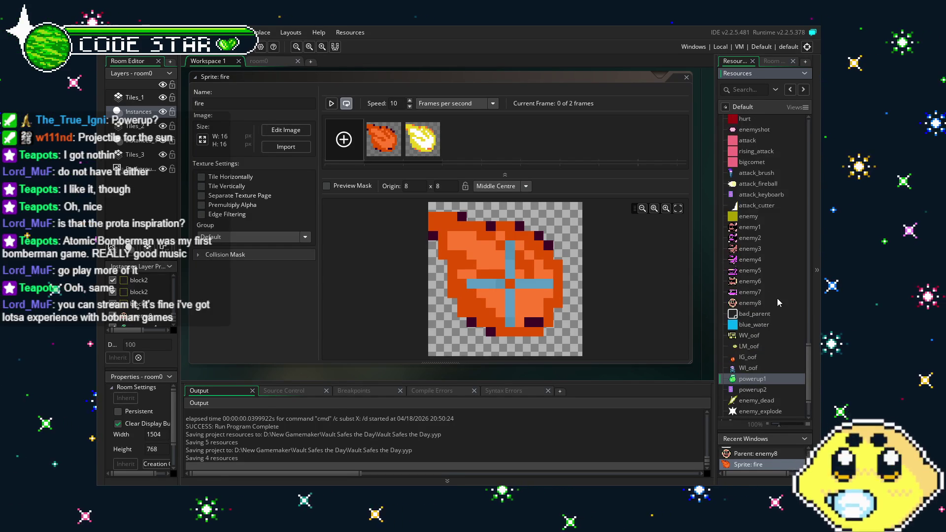
pyautogui.scroll(1, 777, 297)
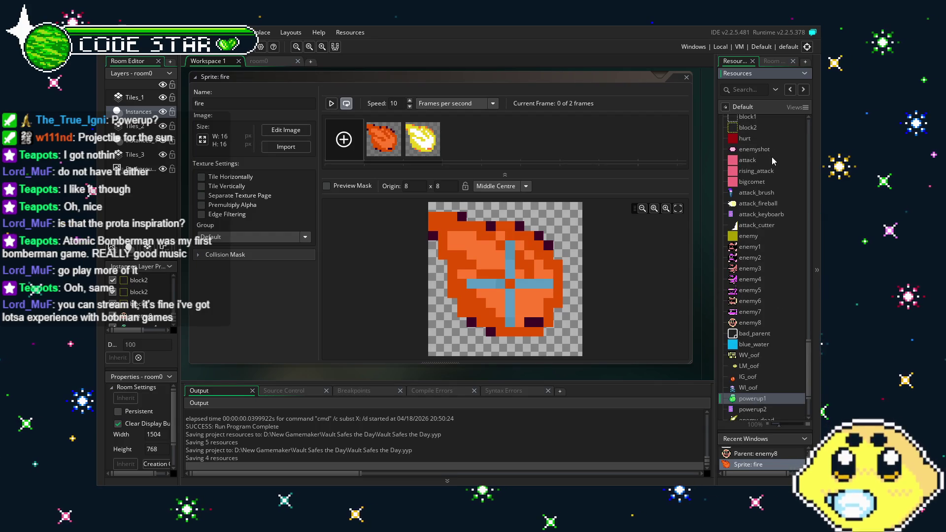
pyautogui.rightClick(755, 148)
pyautogui.click(675, 233)
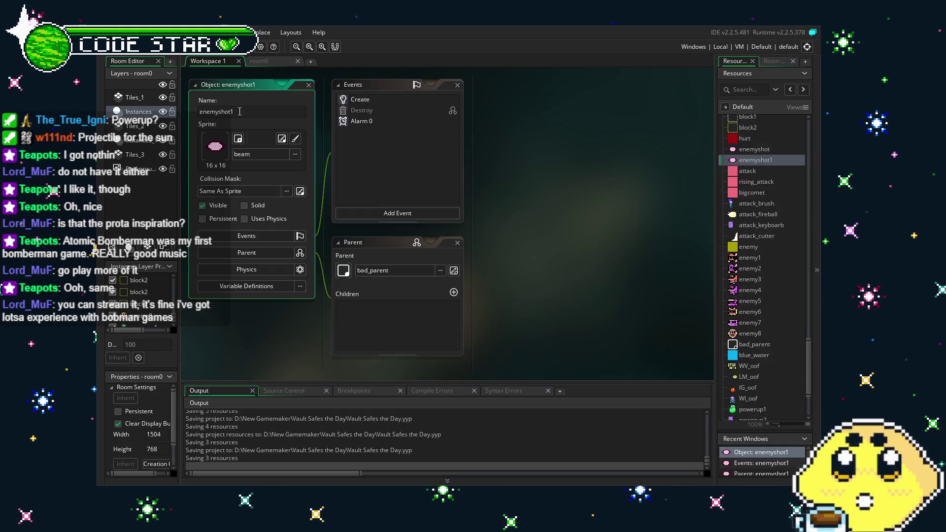
pyautogui.press('BackSpace')
pyautogui.write('2')
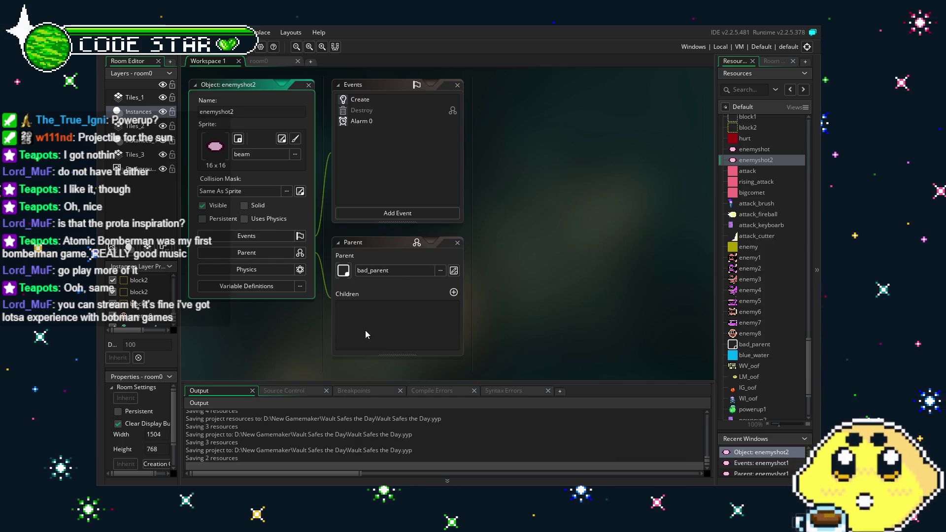
# Step: Review enemyshot2's Create and Alarm 0 event code
pyautogui.doubleClick(371, 100)
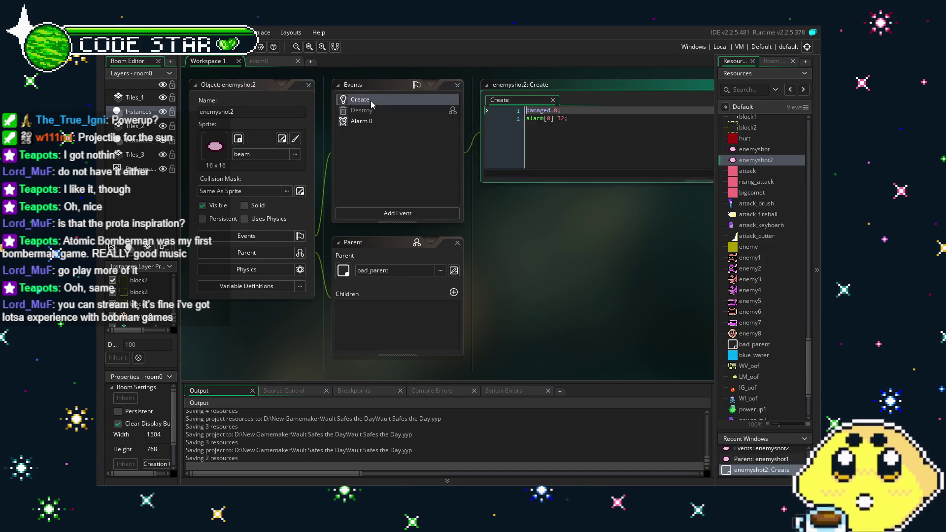
pyautogui.doubleClick(384, 122)
pyautogui.doubleClick(372, 96)
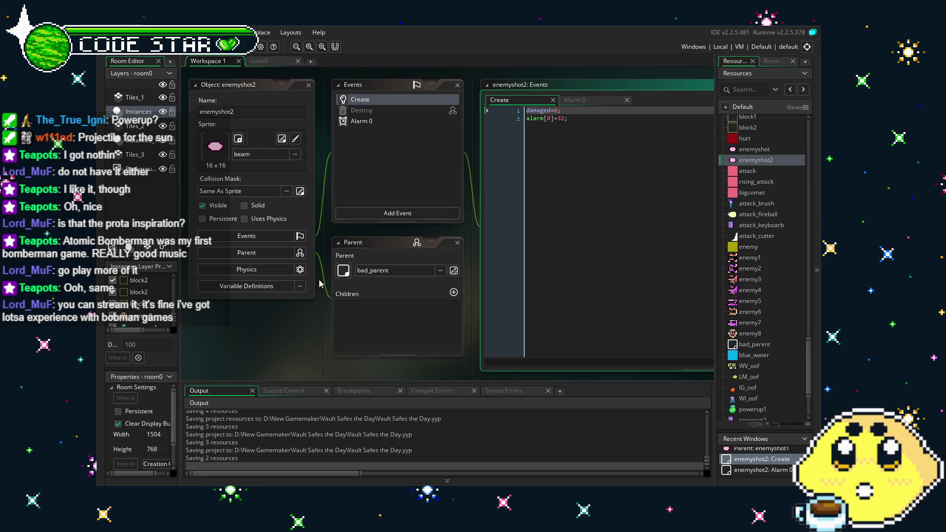
pyautogui.moveTo(356, 368); pyautogui.dragTo(288, 365)
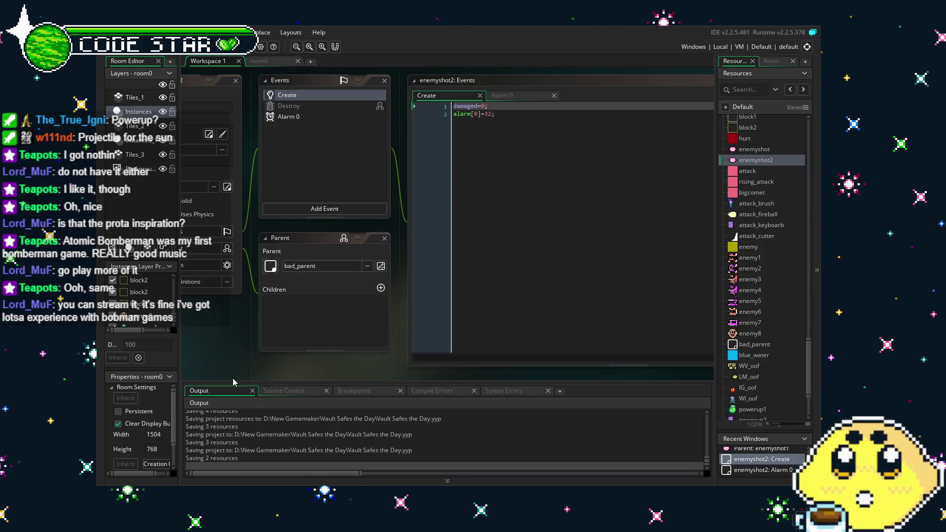
pyautogui.click(326, 119)
pyautogui.click(320, 93)
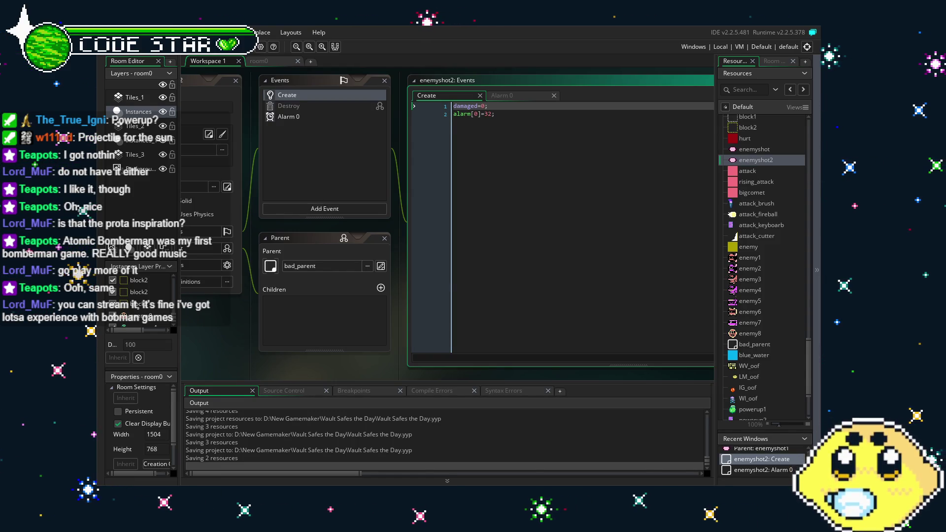
# Step: Bring up the Sprite picker for enemyshot2
pyautogui.moveTo(325, 186)
pyautogui.mouseDown()
pyautogui.moveTo(405, 179)
pyautogui.moveTo(370, 180)
pyautogui.mouseUp()
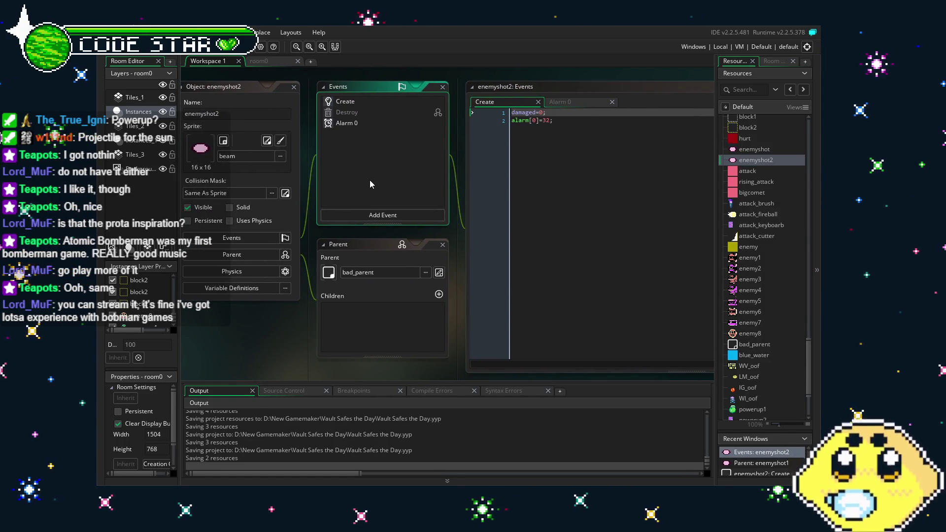
pyautogui.click(246, 155)
pyautogui.scroll(-3, 439, 266)
pyautogui.scroll(-3, 439, 266)
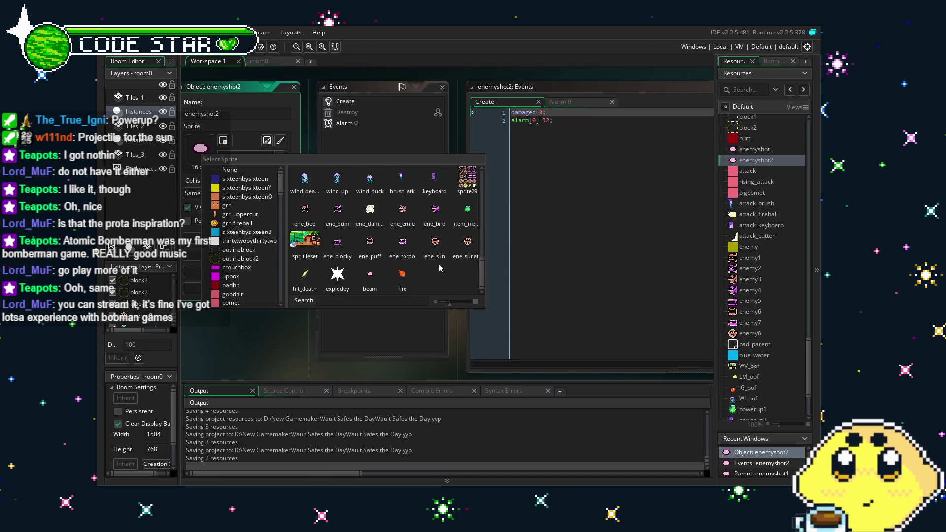
# Step: Assign the fire sprite to enemyshot2 and open its Alarm 0 code
pyautogui.click(401, 271)
pyautogui.click(361, 102)
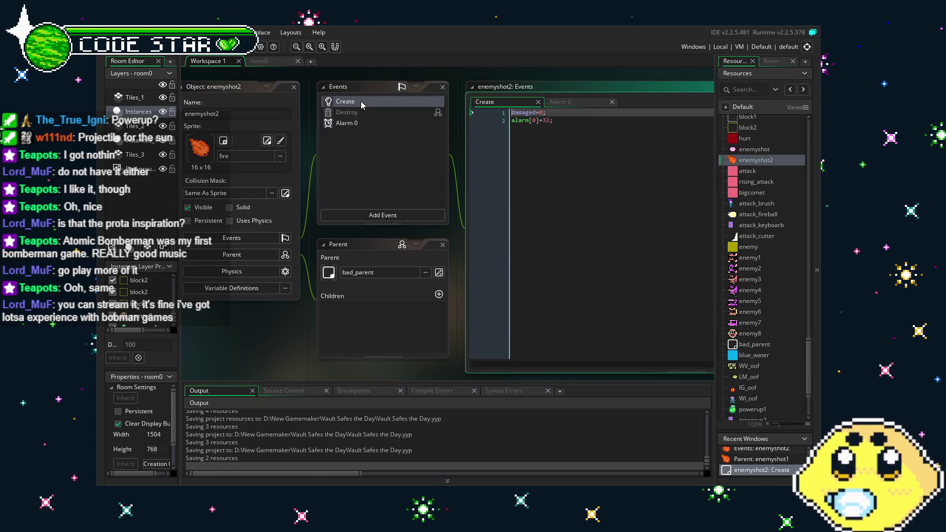
pyautogui.click(371, 131)
pyautogui.doubleClick(357, 125)
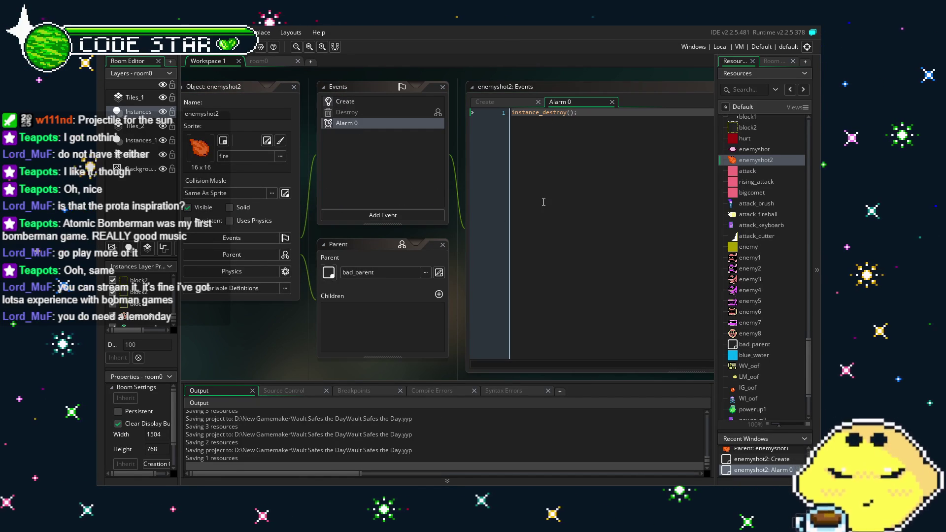
# Step: Check enemyshot2's Create and Alarm 0 code, switching between the two events
pyautogui.click(511, 201)
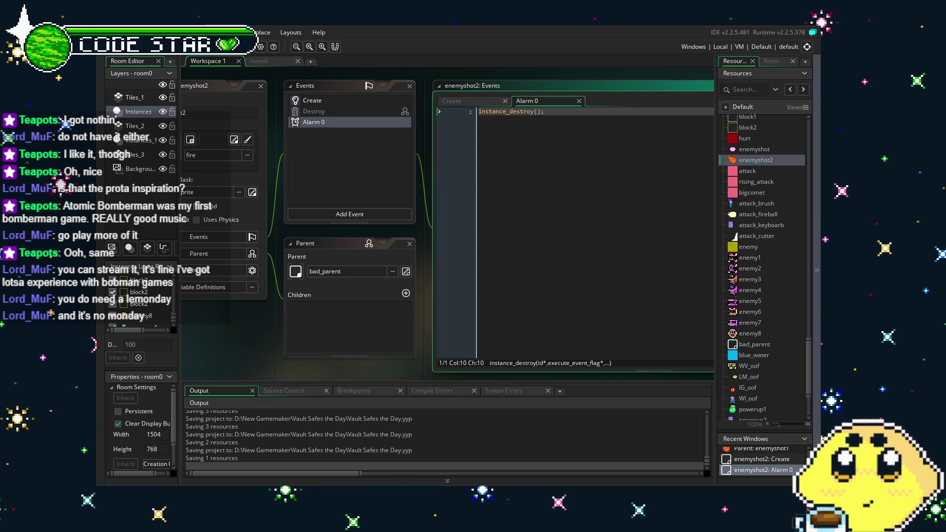
pyautogui.moveTo(253, 357); pyautogui.dragTo(283, 356)
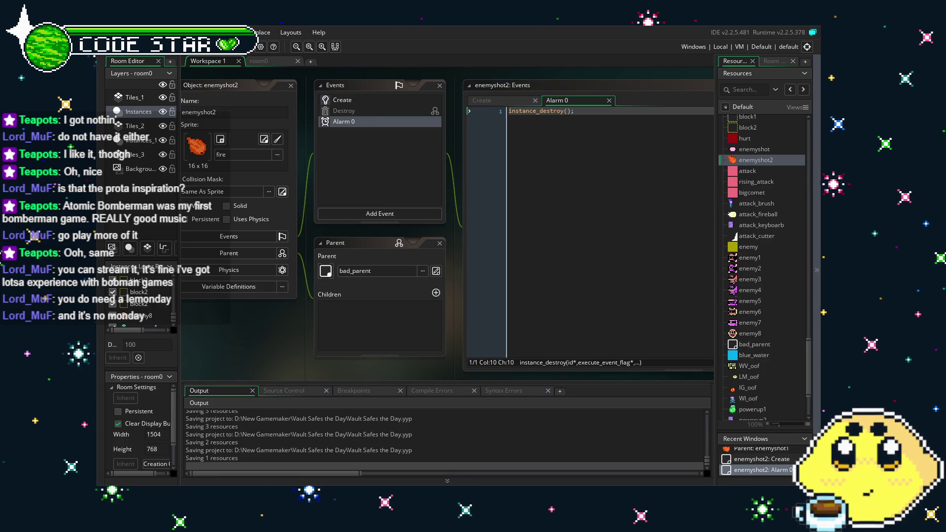
pyautogui.click(348, 100)
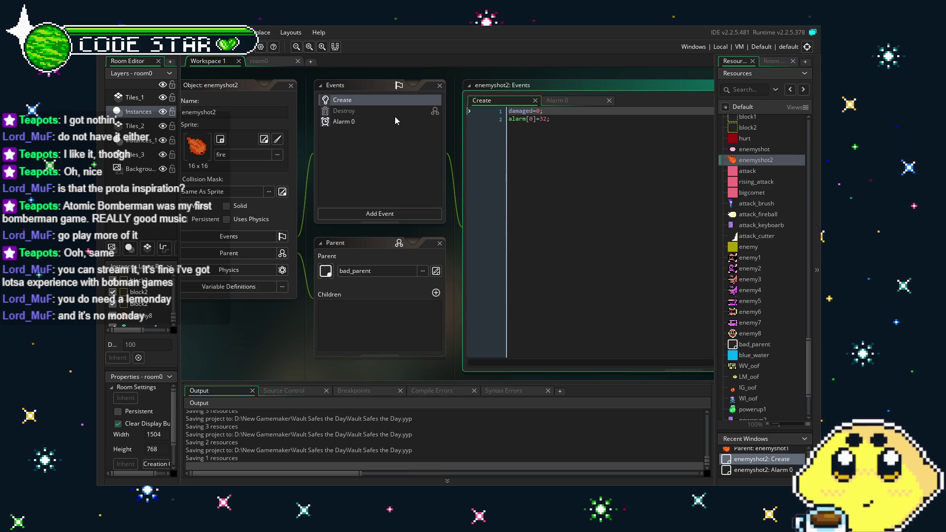
pyautogui.click(344, 122)
pyautogui.click(342, 100)
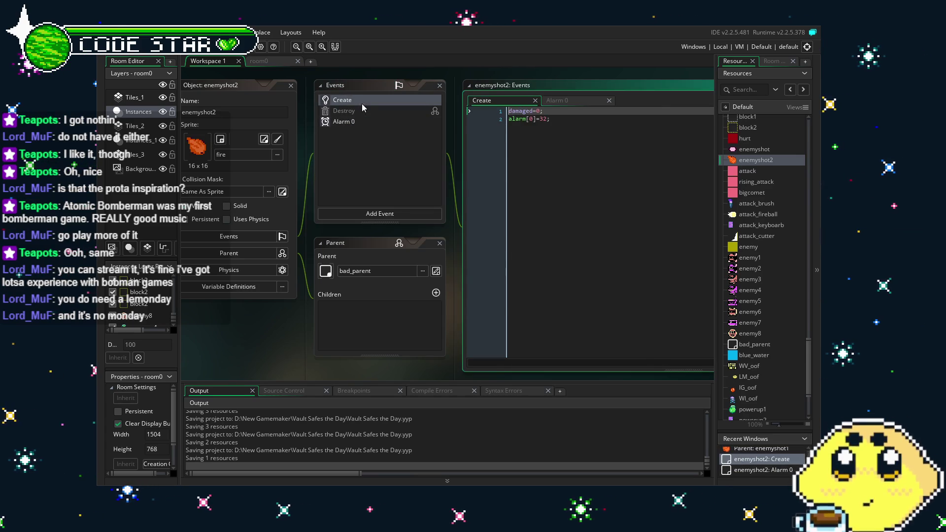
pyautogui.click(533, 252)
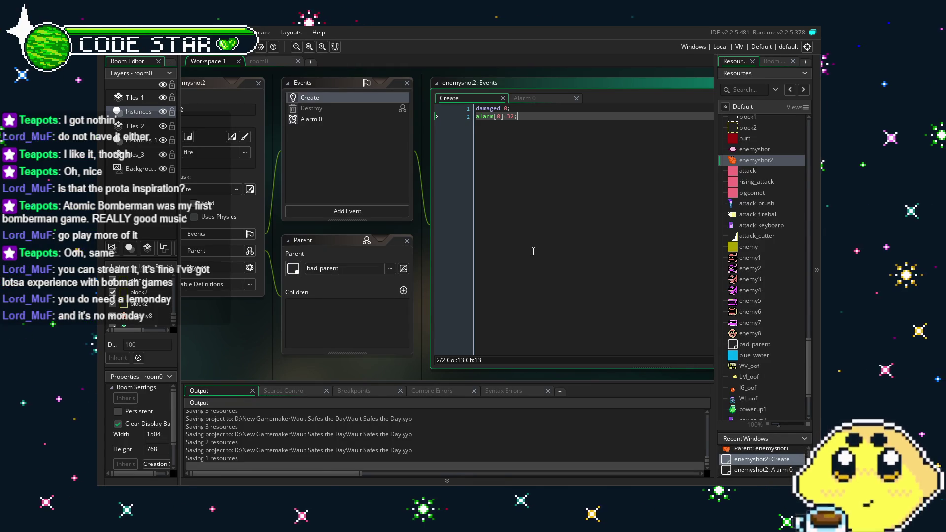
pyautogui.click(333, 118)
pyautogui.click(324, 97)
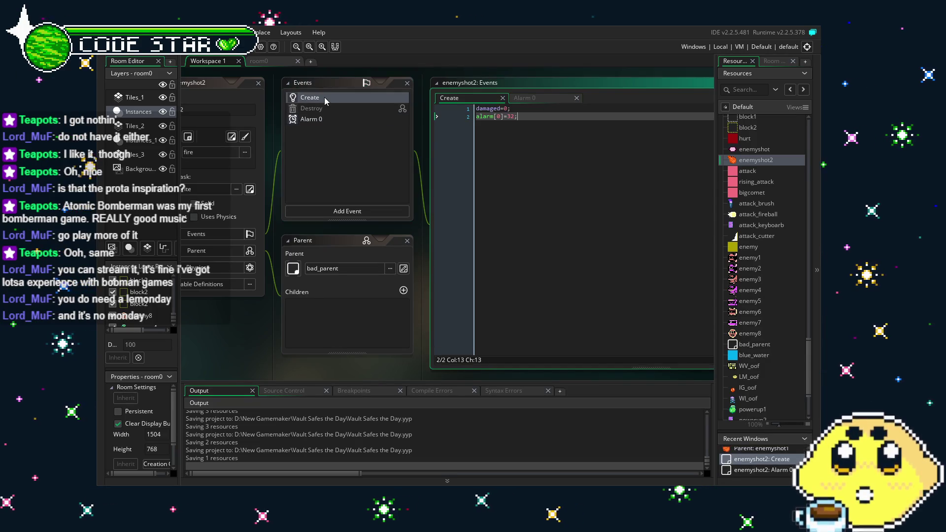
pyautogui.click(394, 193)
pyautogui.scroll(-3, 802, 343)
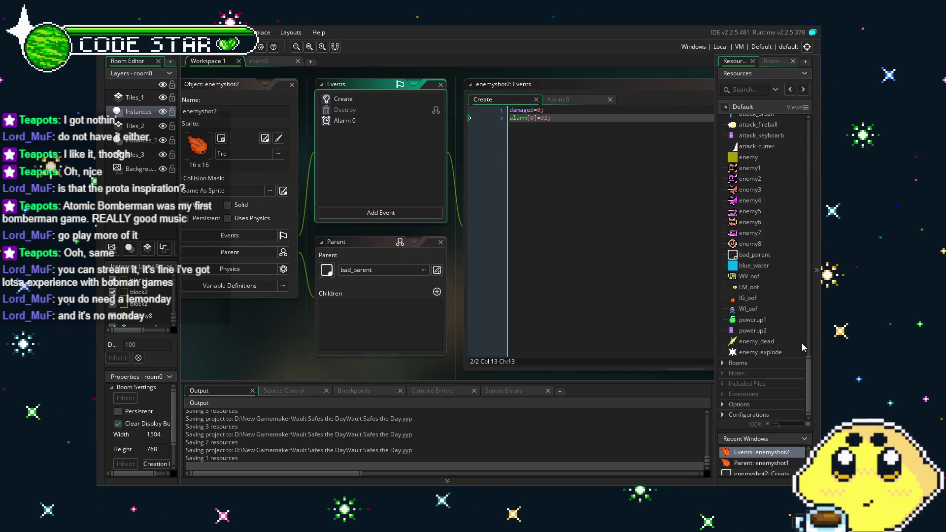
# Step: Inspect enemy_explode's Destroy, Animation End and Create event code
pyautogui.doubleClick(767, 353)
pyautogui.doubleClick(374, 102)
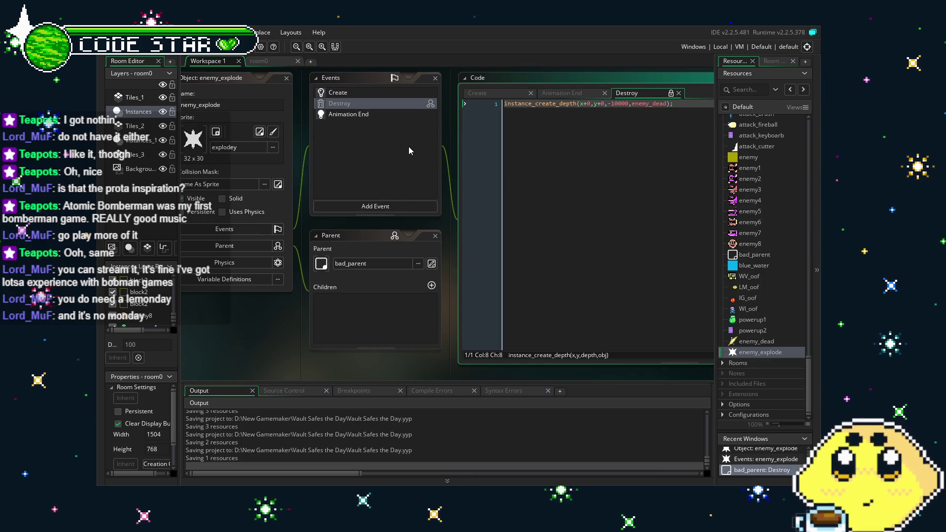
pyautogui.click(357, 114)
pyautogui.click(352, 89)
pyautogui.doubleClick(352, 92)
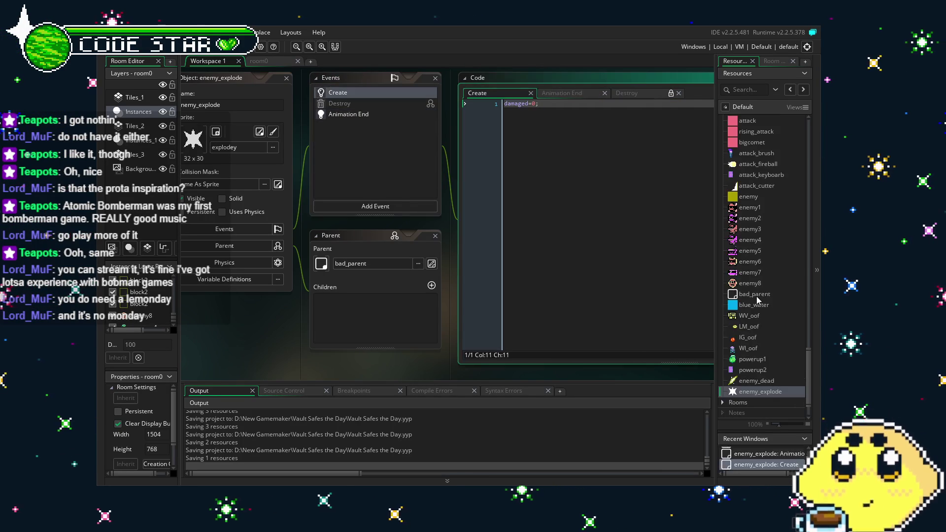
pyautogui.scroll(1, 759, 290)
# Step: In enemy8's Alarm 11 code, change every inst.speed line to 4
pyautogui.doubleClick(762, 284)
pyautogui.press('BackSpace')
pyautogui.write('315;')
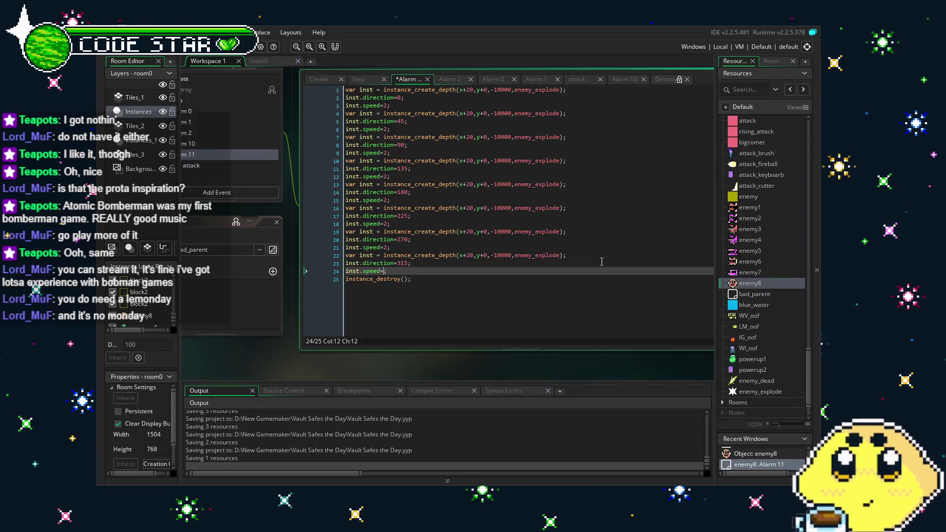
pyautogui.press('Up')
pyautogui.press('Up')
pyautogui.press('Up')
pyautogui.press('BackSpace')
pyautogui.write('3')
pyautogui.press('Up')
pyautogui.press('Up')
pyautogui.press('Up')
pyautogui.press('BackSpace')
pyautogui.write('3')
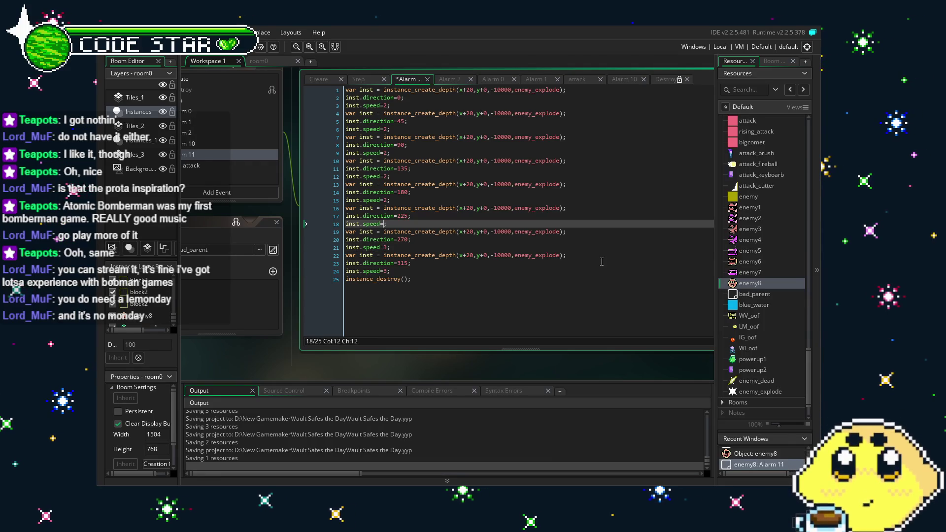
pyautogui.press('Up')
pyautogui.press('Up')
pyautogui.press('Up')
pyautogui.press('BackSpace')
pyautogui.write('3')
pyautogui.press('BackSpace')
pyautogui.write('4')
pyautogui.press('Up')
pyautogui.press('Up')
pyautogui.press('Up')
pyautogui.press('BackSpace')
pyautogui.press('Up')
pyautogui.press('Up')
pyautogui.press('Up')
pyautogui.press('BackSpace')
pyautogui.press('4')
pyautogui.press('Up')
pyautogui.press('Up')
pyautogui.press('Up')
pyautogui.press('BackSpace')
pyautogui.press('4')
pyautogui.press('Up')
pyautogui.press('Up')
pyautogui.press('Up')
pyautogui.press('BackSpace')
pyautogui.press('4')
pyautogui.press('Up')
pyautogui.press('Up')
pyautogui.press('Up')
pyautogui.press('BackSpace')
pyautogui.press('2')
pyautogui.press('Up')
pyautogui.press('Up')
pyautogui.press('Up')
pyautogui.press('BackSpace')
pyautogui.press('2')
pyautogui.press('Up')
pyautogui.press('Up')
pyautogui.press('Up')
pyautogui.press('BackSpace')
pyautogui.press('2')
pyautogui.press('Down')
pyautogui.press('Down')
pyautogui.press('Down')
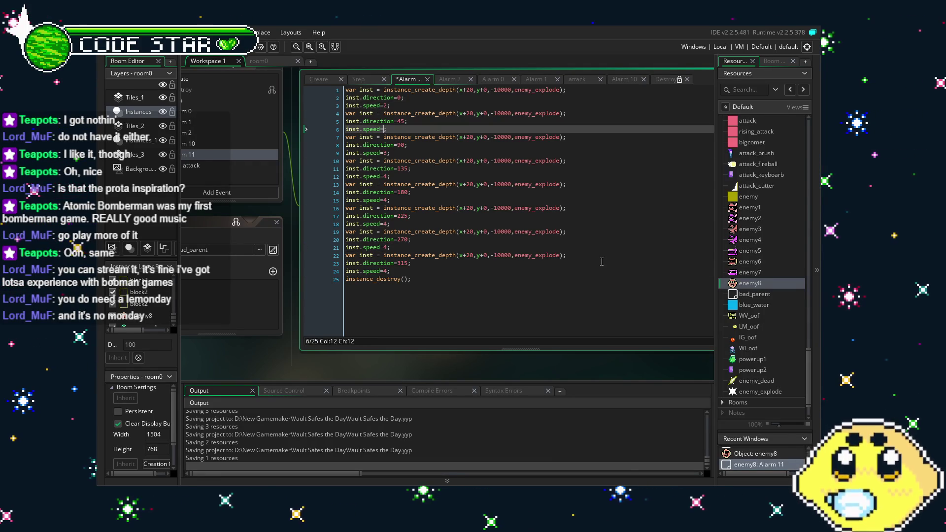
pyautogui.press('Down')
pyautogui.press('Down')
pyautogui.press('Down')
pyautogui.press('BackSpace')
pyautogui.write('3')
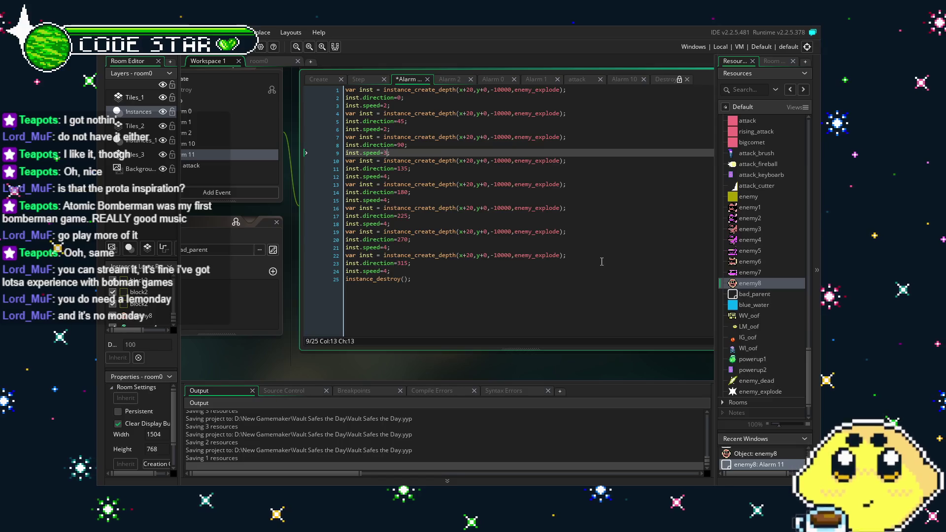
pyautogui.press('Up')
pyautogui.press('Up')
pyautogui.press('Up')
pyautogui.press('BackSpace')
pyautogui.write('3')
pyautogui.press('Up')
pyautogui.press('Up')
pyautogui.press('Up')
pyautogui.press('BackSpace')
pyautogui.press('BackSpace')
pyautogui.write('4')
pyautogui.press('Down')
pyautogui.press('Down')
pyautogui.press('Down')
pyautogui.press('BackSpace')
pyautogui.write('4')
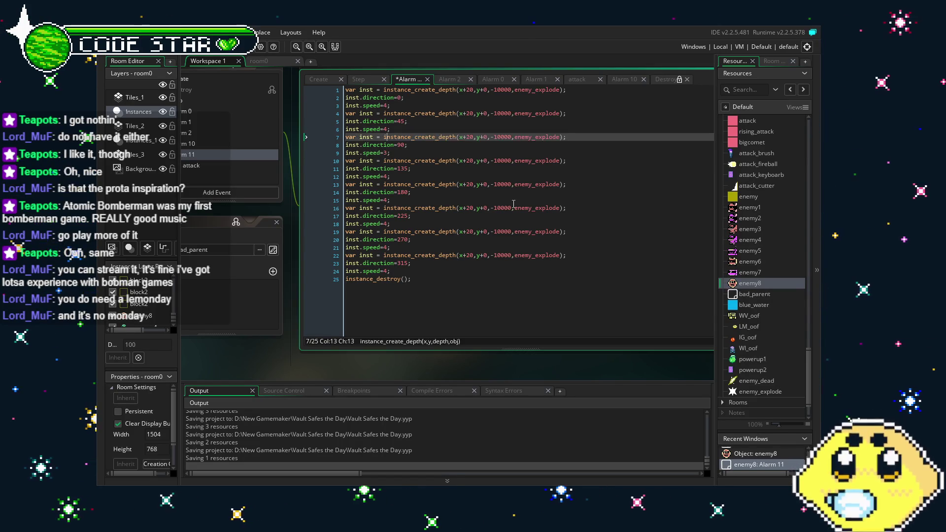
pyautogui.press('Down')
pyautogui.press('Down')
pyautogui.press('Down')
pyautogui.press('BackSpace')
pyautogui.write('4')
pyautogui.hotkey('ctrl', 'f')
# Step: Replace enemy_explode with enemyshot2 throughout enemy8's Alarm 11 code
pyautogui.write('enemy')
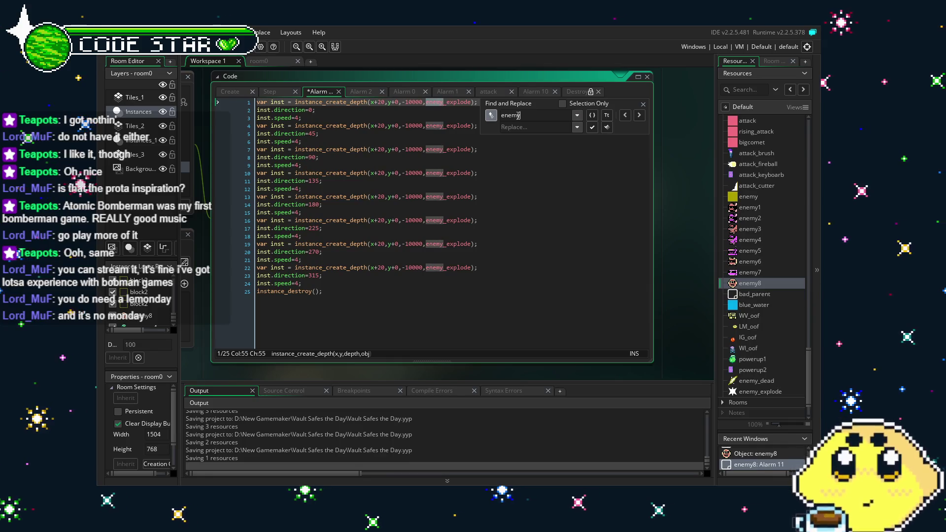
pyautogui.write('_explode')
pyautogui.press('Tab')
pyautogui.write('enemys')
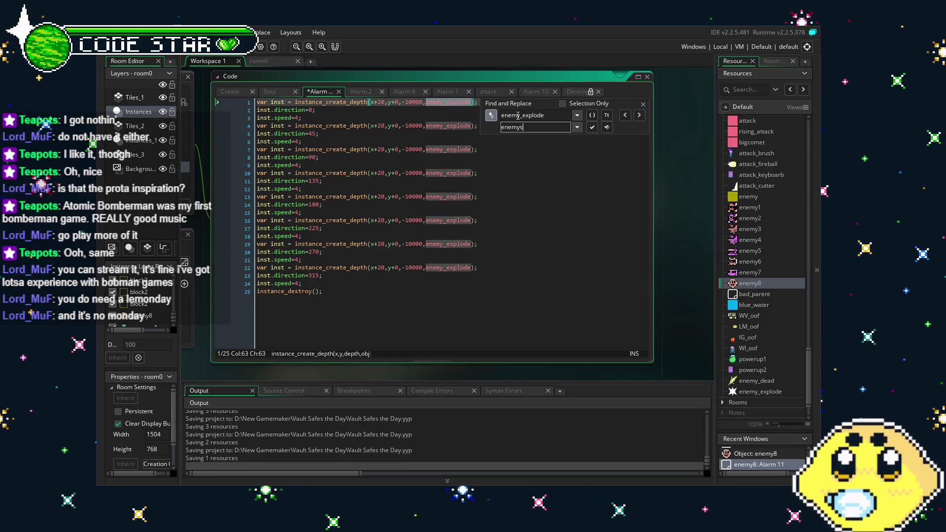
pyautogui.press('Return')
pyautogui.press('Return')
pyautogui.press('Return')
pyautogui.press('Return')
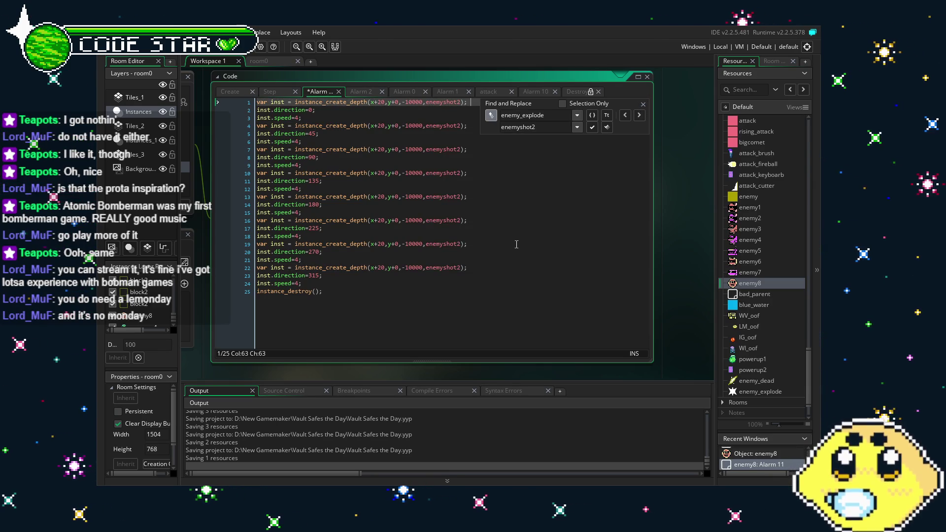
pyautogui.click(643, 105)
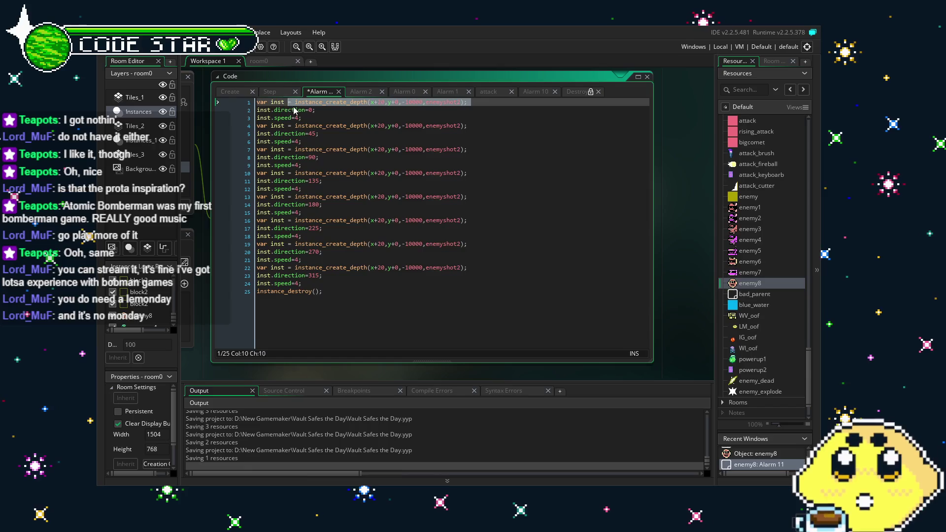
pyautogui.click(364, 292)
pyautogui.hotkey('ctrl', 'm')
# Step: Change enemy8's own Destroy event back to creating enemy_explode instead of enemyshot2
pyautogui.click(229, 104)
pyautogui.rightClick(240, 105)
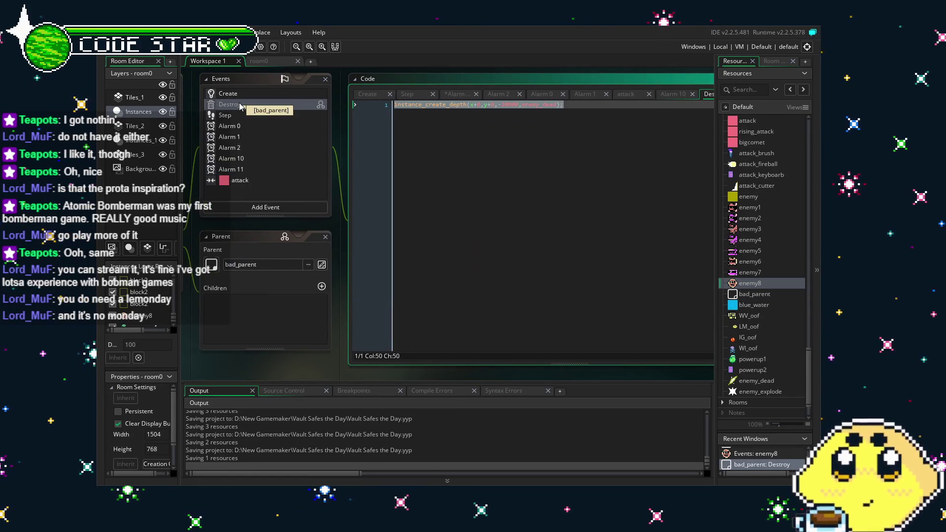
pyautogui.click(262, 127)
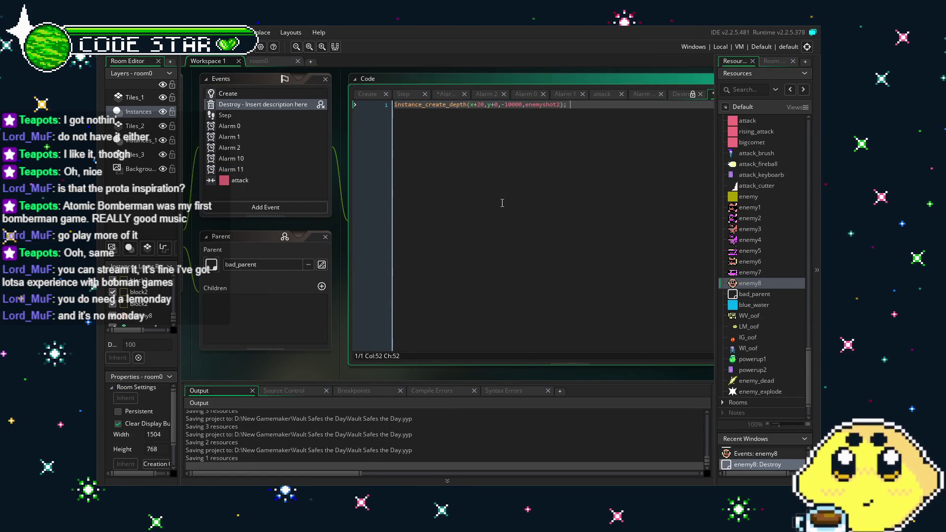
pyautogui.doubleClick(548, 105)
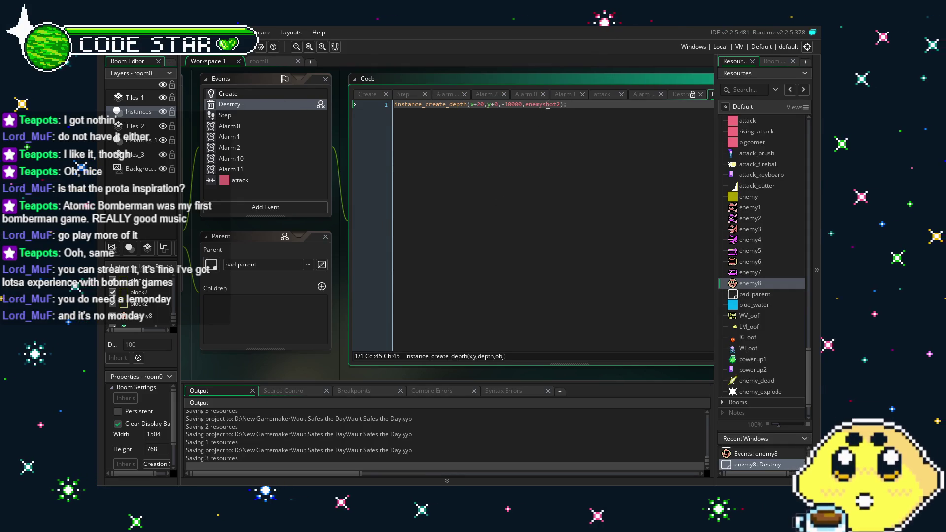
pyautogui.write('enemy_explode')
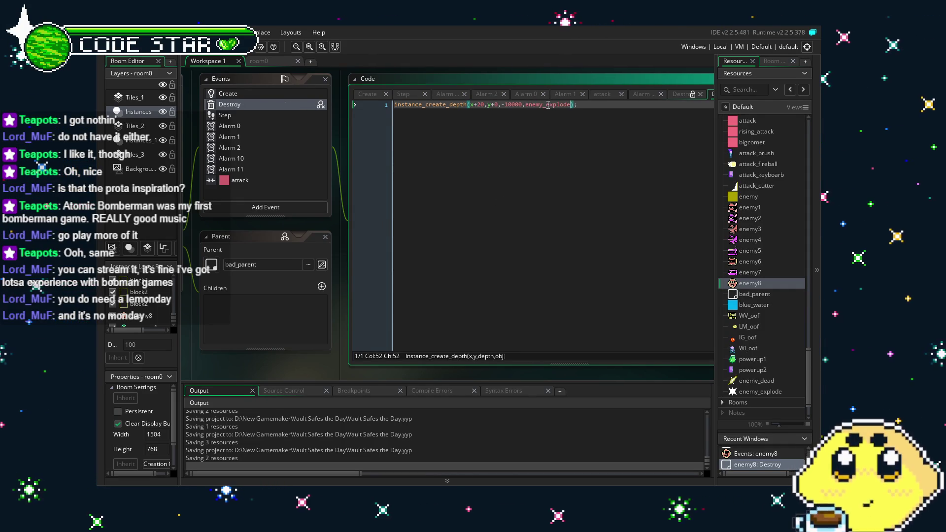
pyautogui.hotkey('ctrl', 'Left')
pyautogui.hotkey('ctrl', 'Left')
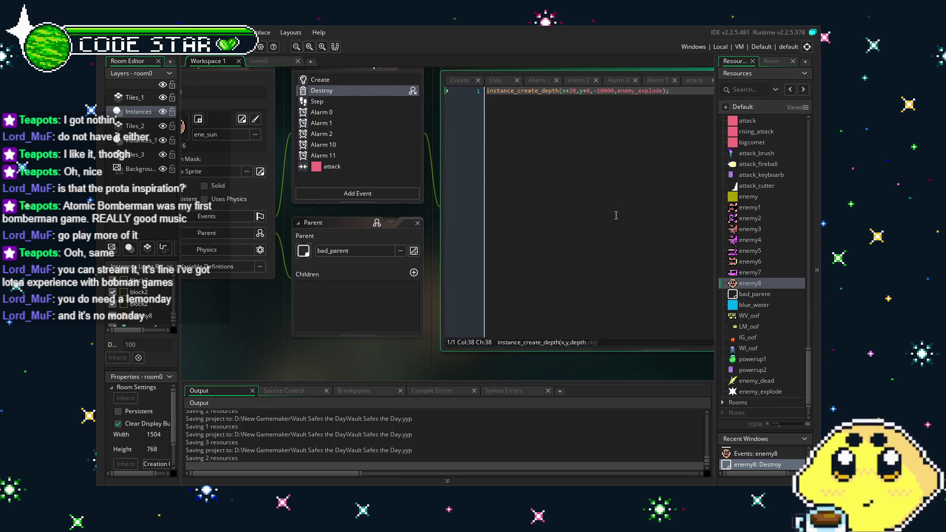
pyautogui.click(789, 392)
pyautogui.doubleClick(788, 392)
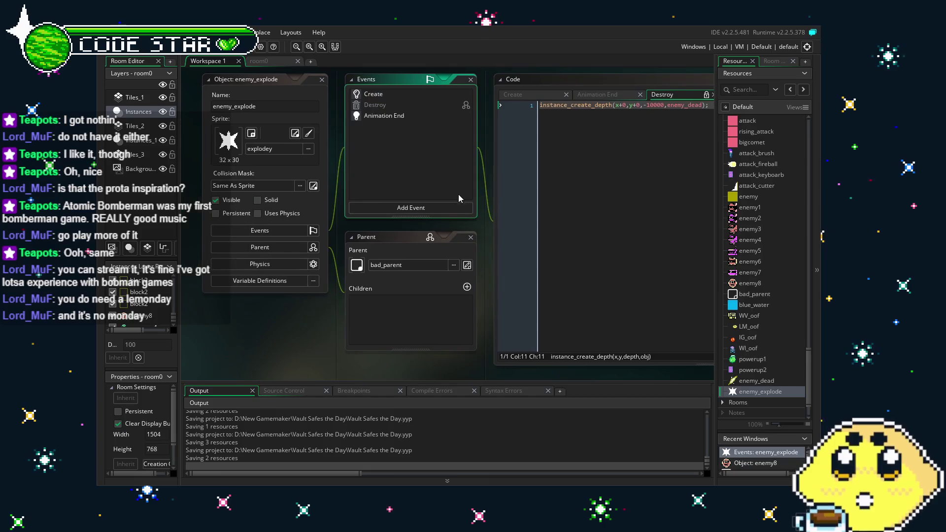
# Step: Build and run the game with F5 to test it
pyautogui.press('F5')
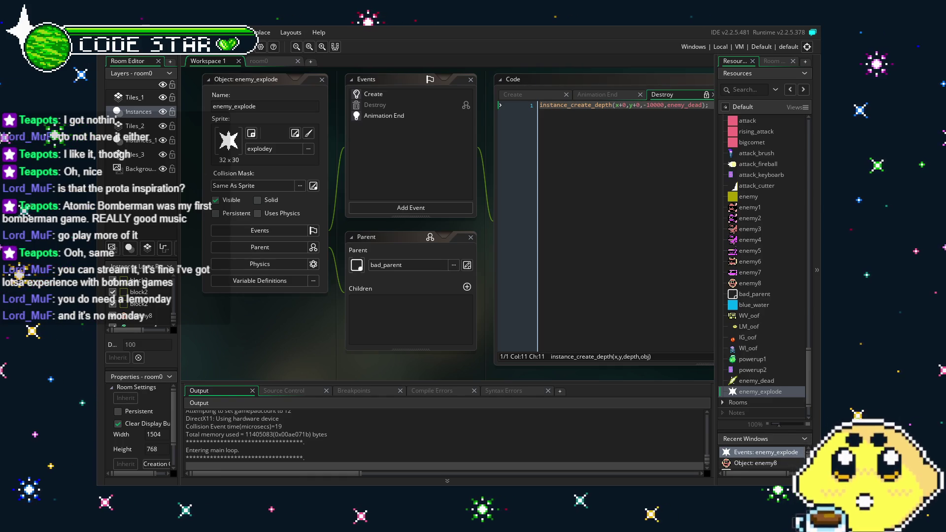
# Step: Move and jump through the level with arrow keys and space, then quit with Escape
pyautogui.press('Right')
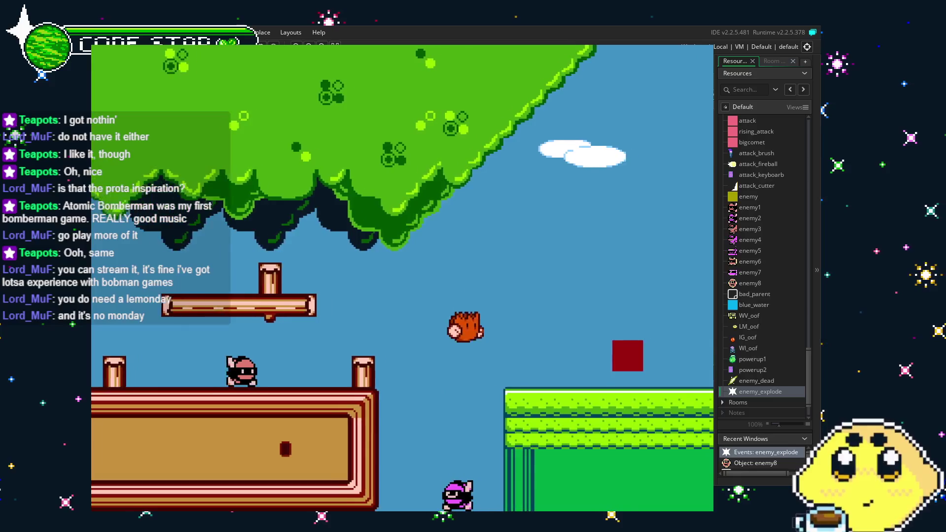
pyautogui.press('Up')
pyautogui.press('Right')
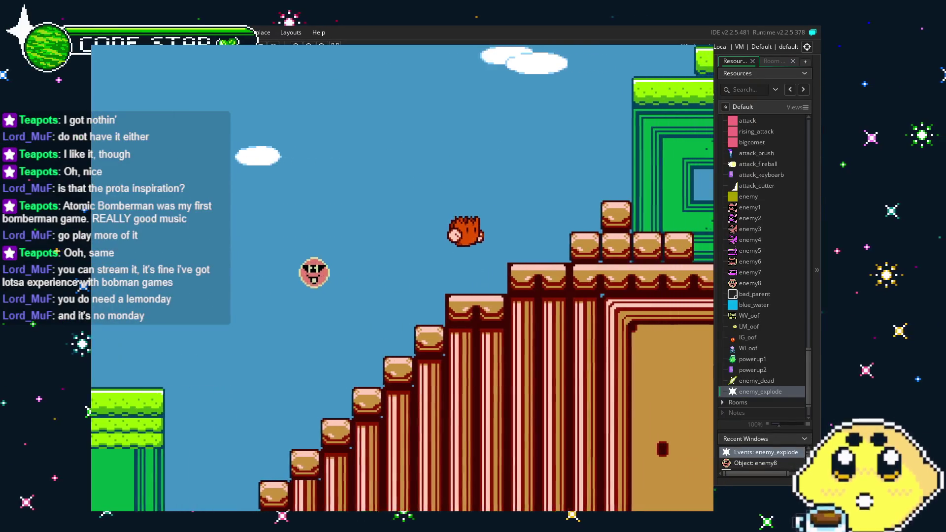
pyautogui.press('Right')
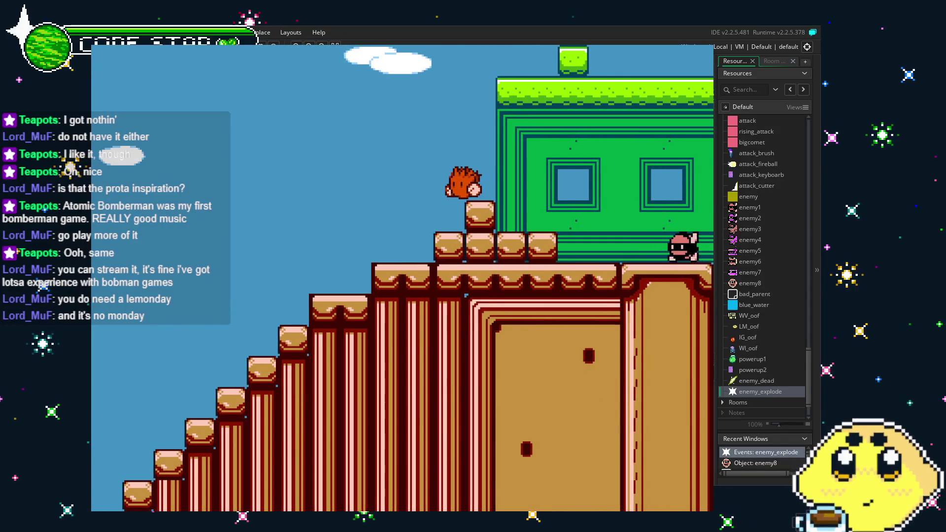
pyautogui.press('Left')
pyautogui.press('Left')
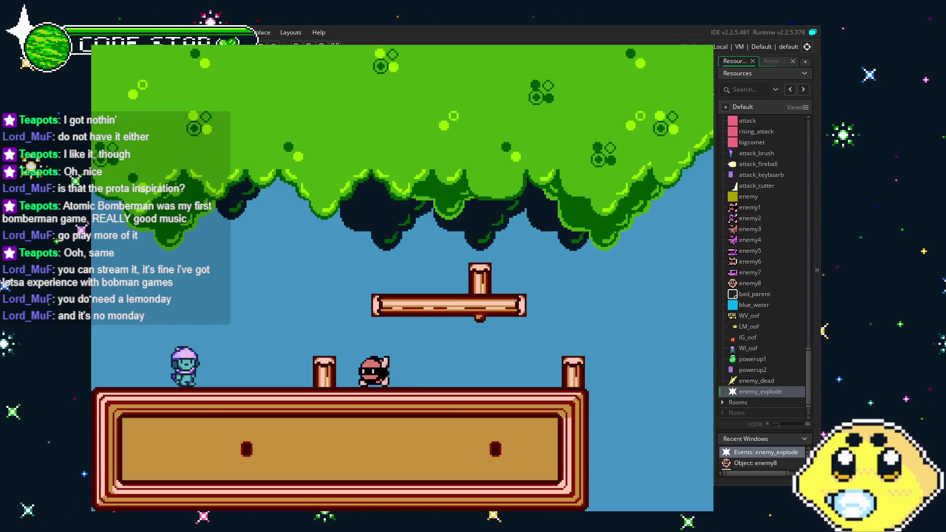
pyautogui.press('Right')
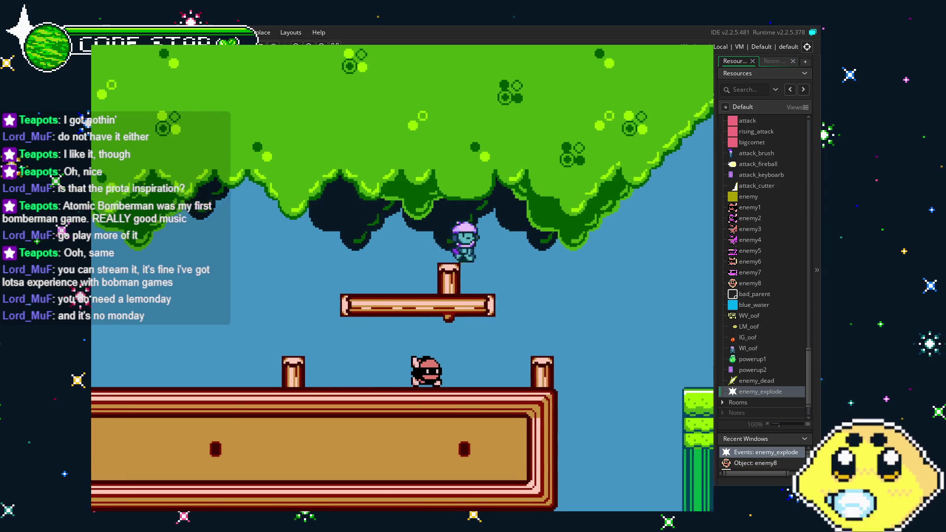
pyautogui.press('space')
pyautogui.press('Right')
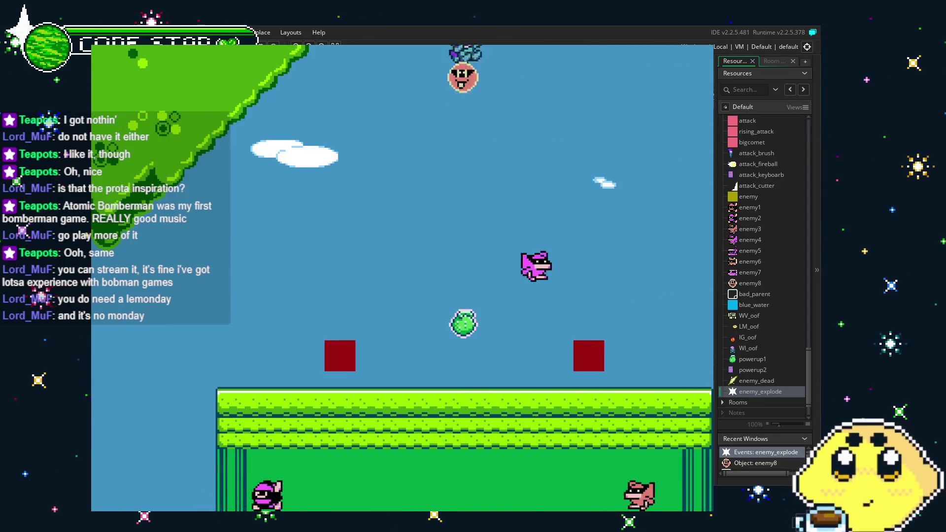
pyautogui.press('Right')
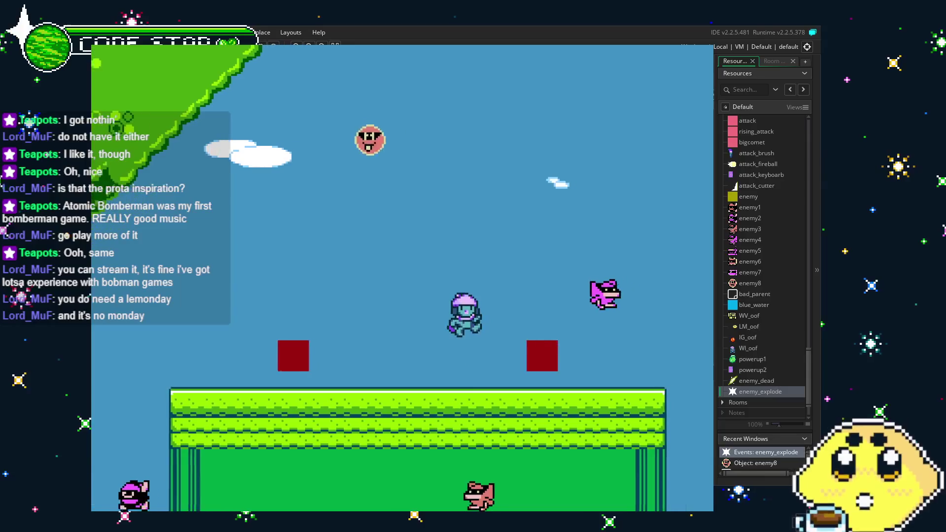
pyautogui.press('space')
pyautogui.press('Left')
pyautogui.press('Right')
pyautogui.press('space')
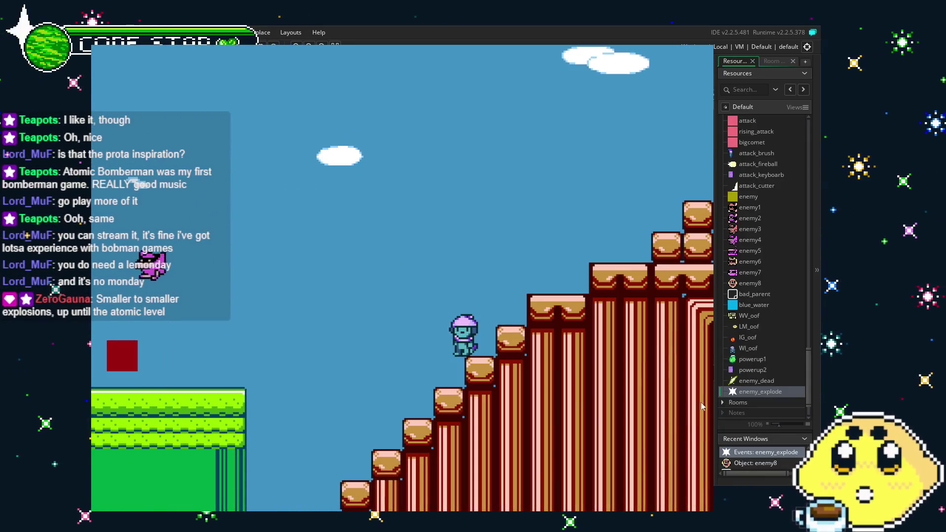
pyautogui.press('Escape')
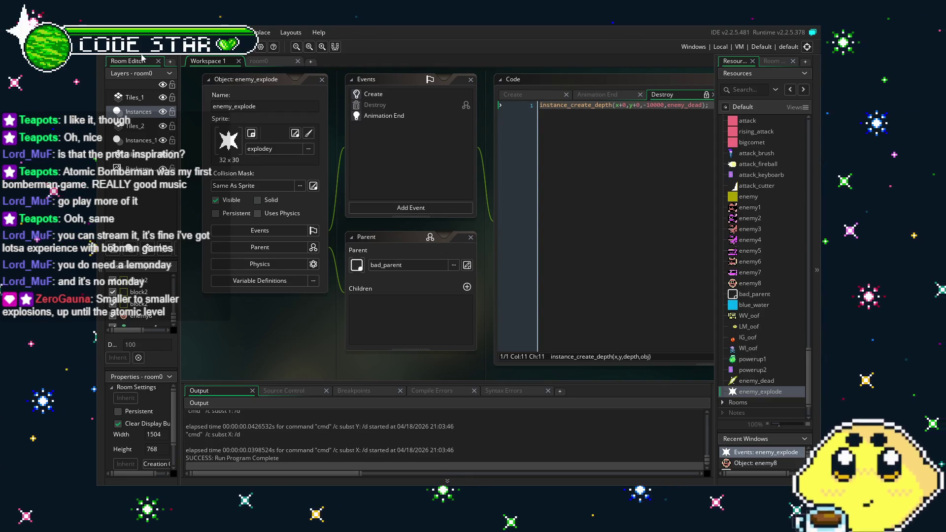
# Step: Save the project and review enemy_explode's Animation End and Create code
pyautogui.hotkey('ctrl', 's')
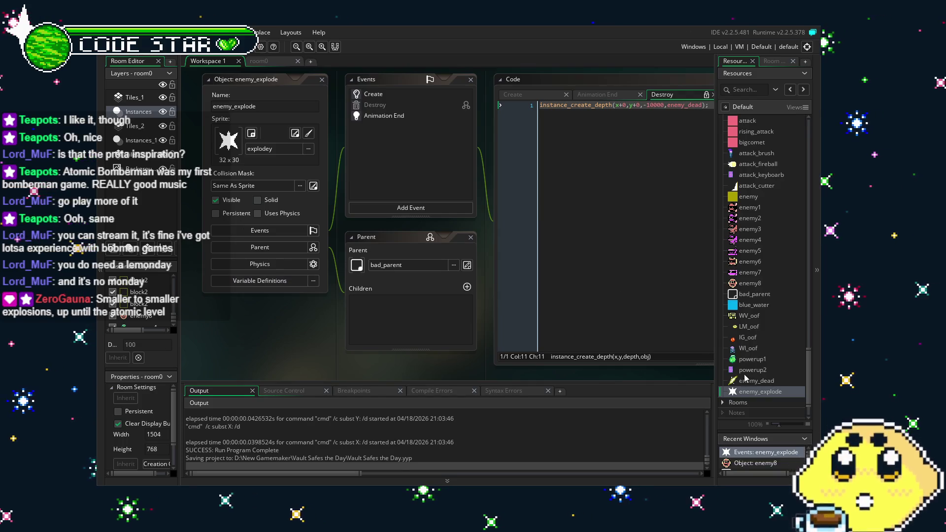
pyautogui.moveTo(240, 347)
pyautogui.mouseDown()
pyautogui.moveTo(267, 349)
pyautogui.moveTo(246, 350)
pyautogui.mouseUp()
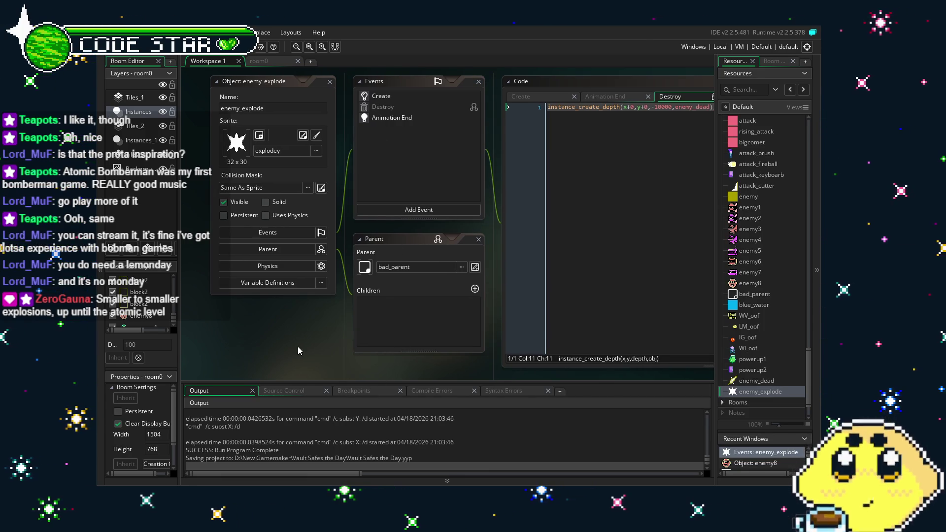
pyautogui.moveTo(297, 347); pyautogui.dragTo(283, 347)
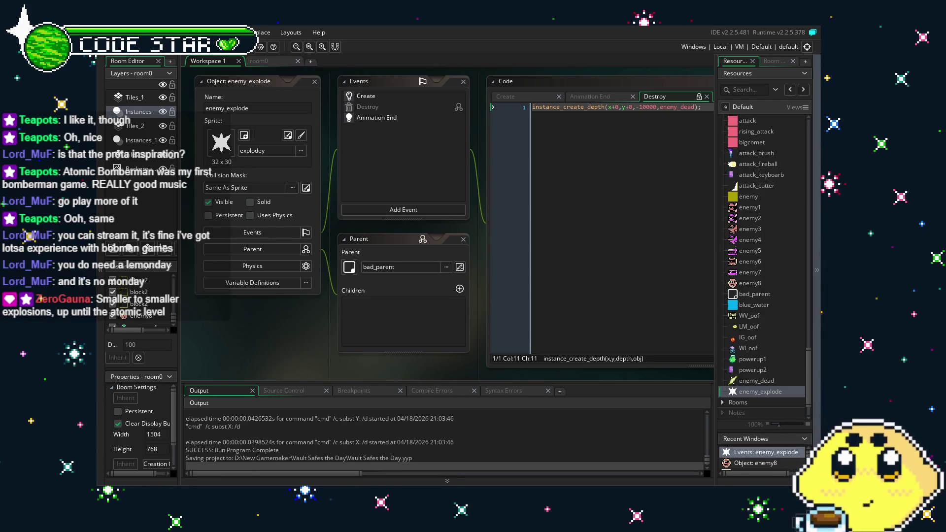
pyautogui.moveTo(300, 362)
pyautogui.mouseDown()
pyautogui.moveTo(252, 359)
pyautogui.moveTo(261, 359)
pyautogui.mouseUp()
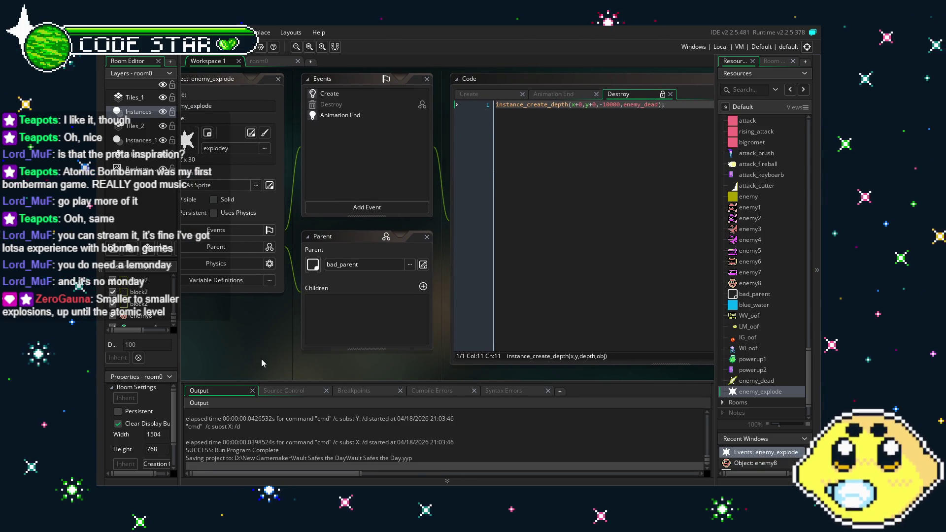
pyautogui.click(338, 116)
pyautogui.click(343, 94)
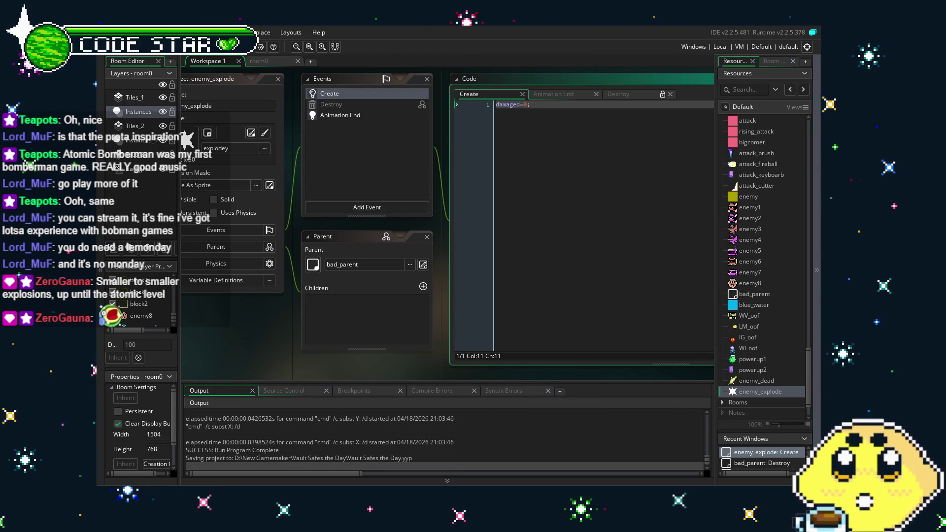
# Step: Recheck enemy_explode's damaged=0 Create code and scroll Resources up toward the enemyshot objects
pyautogui.moveTo(253, 351); pyautogui.dragTo(288, 348)
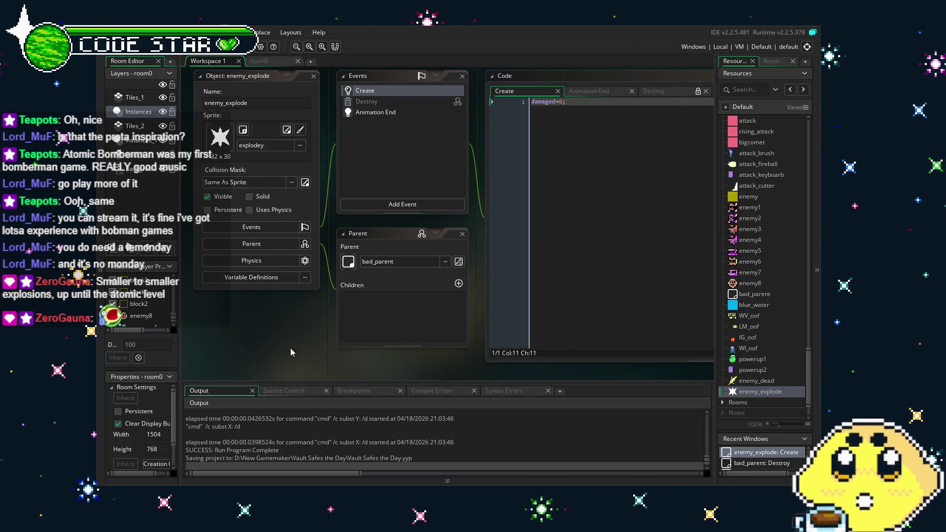
pyautogui.click(377, 113)
pyautogui.click(365, 90)
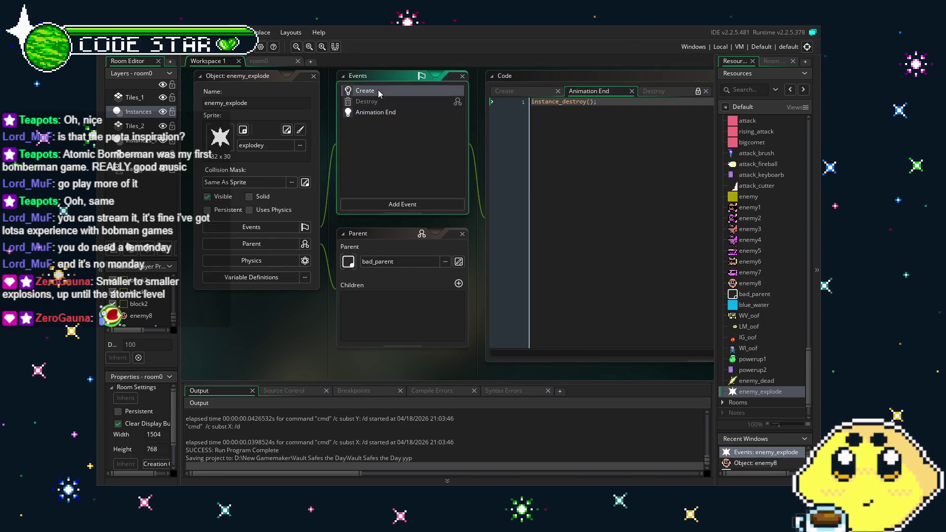
pyautogui.moveTo(598, 264); pyautogui.dragTo(543, 255)
pyautogui.scroll(-2, 753, 343)
pyautogui.doubleClick(756, 354)
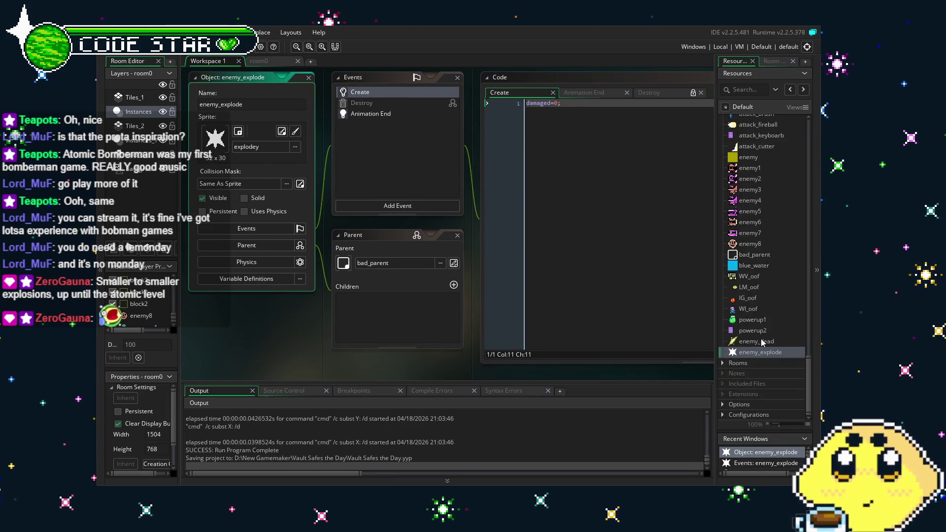
pyautogui.scroll(3, 759, 350)
pyautogui.scroll(1, 761, 342)
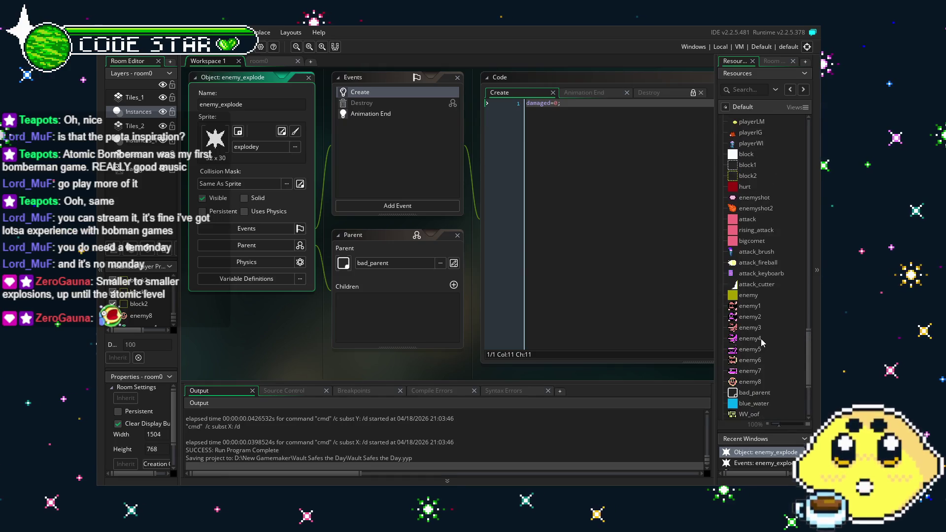
# Step: Add a Step event to enemyshot2 with the code image_angle=direction
pyautogui.doubleClick(759, 208)
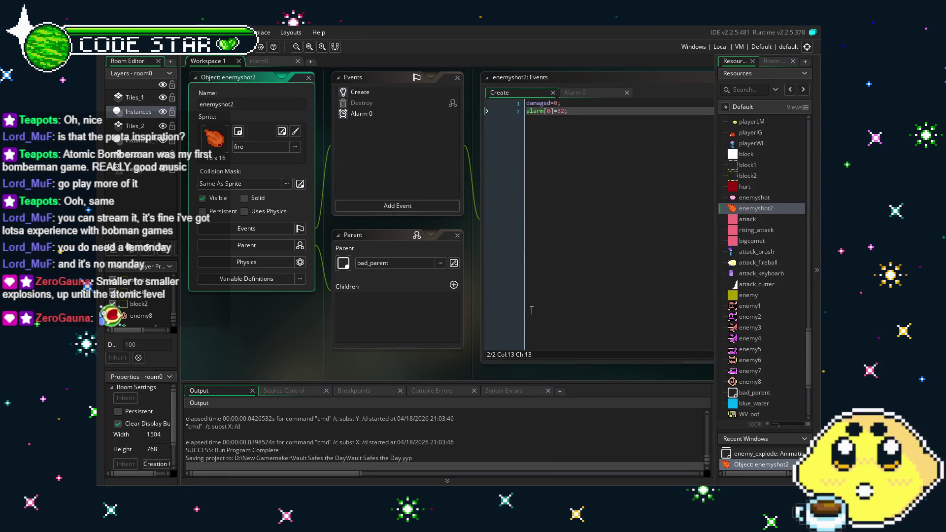
pyautogui.click(371, 92)
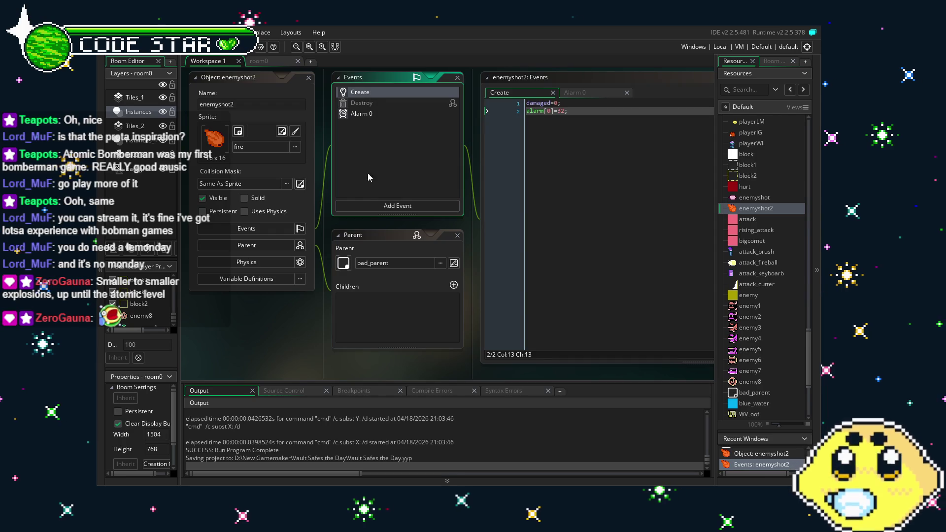
pyautogui.click(371, 206)
pyautogui.click(446, 248)
pyautogui.write('image_angle')
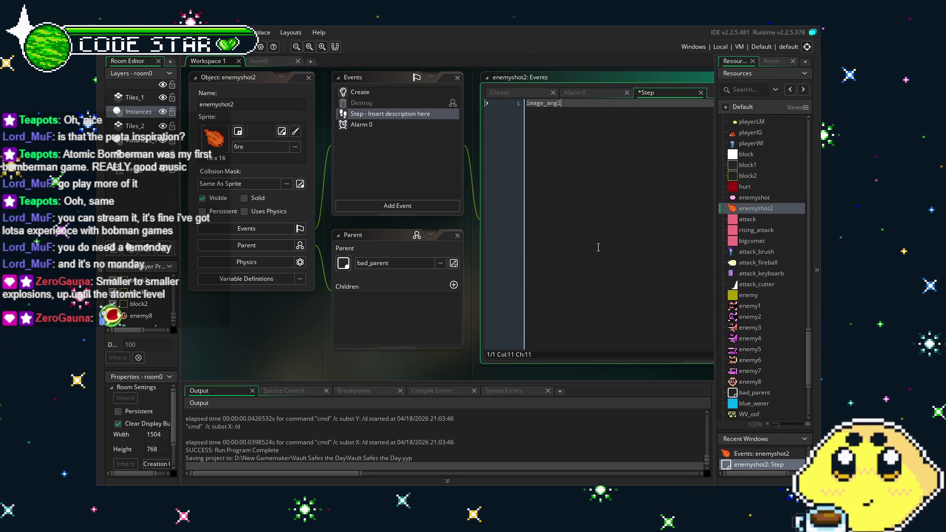
pyautogui.write('=di')
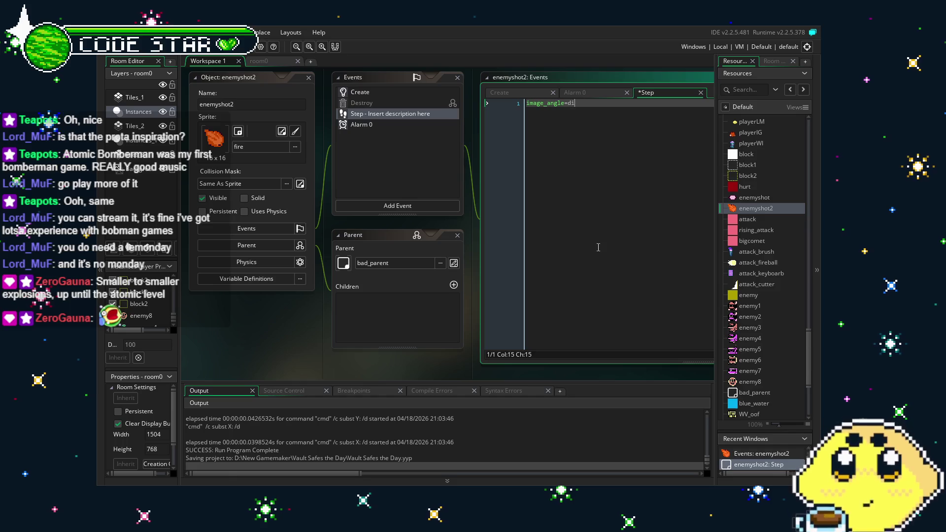
pyautogui.write('rection')
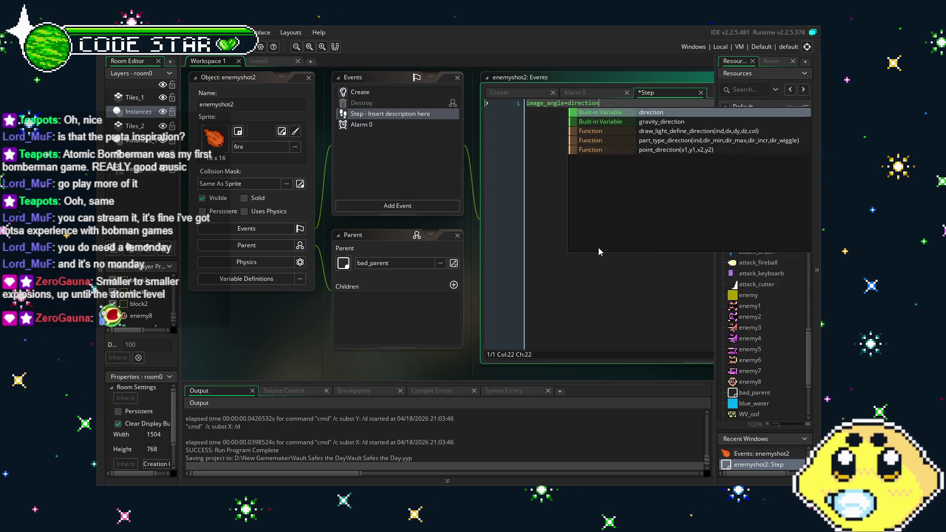
pyautogui.press('Escape')
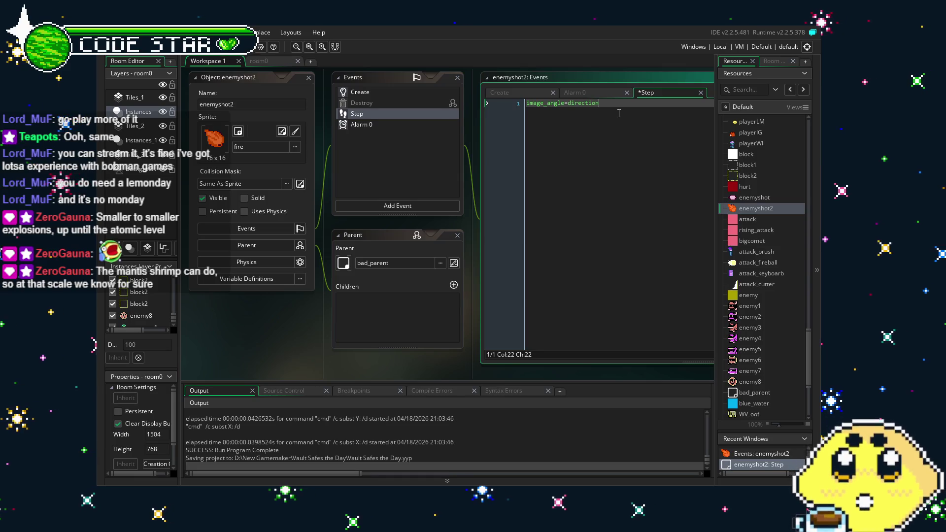
# Step: Delete the trial Step event from enemyshot2 and open enemy8
pyautogui.rightClick(357, 113)
pyautogui.click(380, 129)
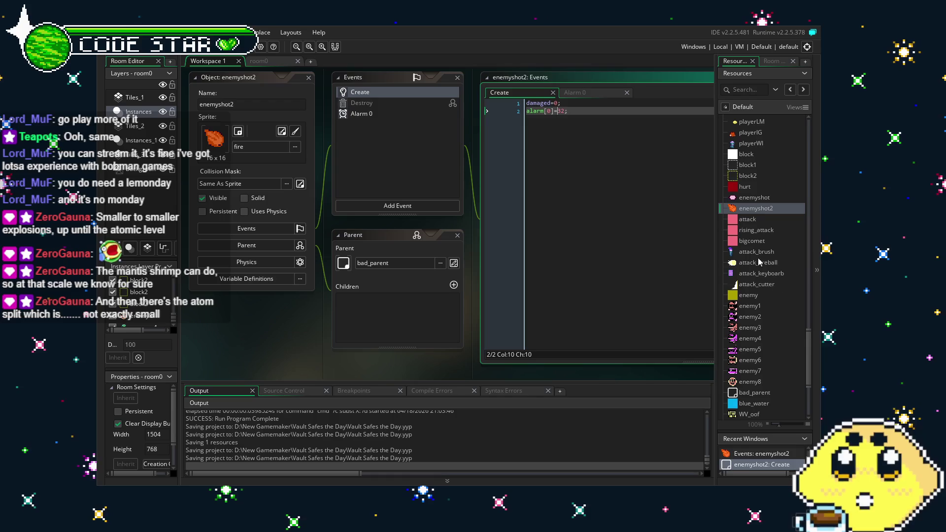
pyautogui.scroll(-5, 761, 335)
pyautogui.scroll(2, 761, 336)
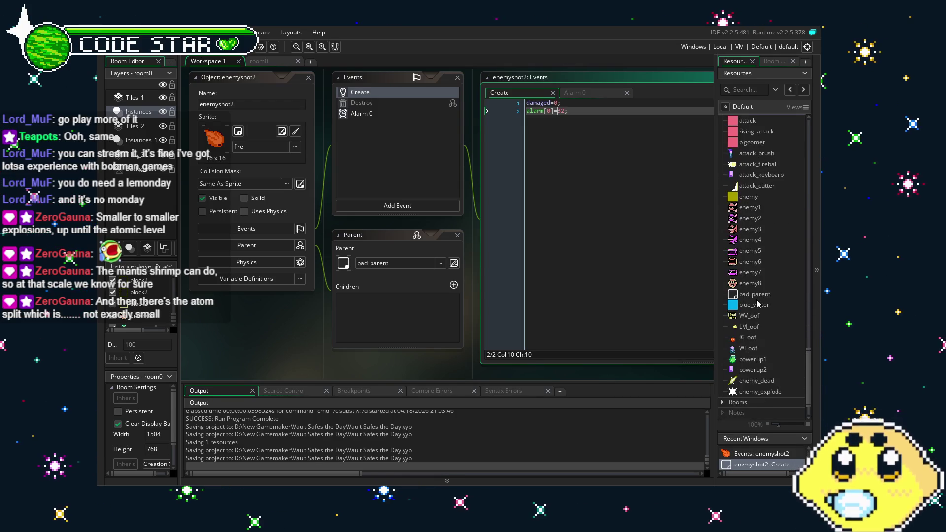
pyautogui.doubleClick(758, 287)
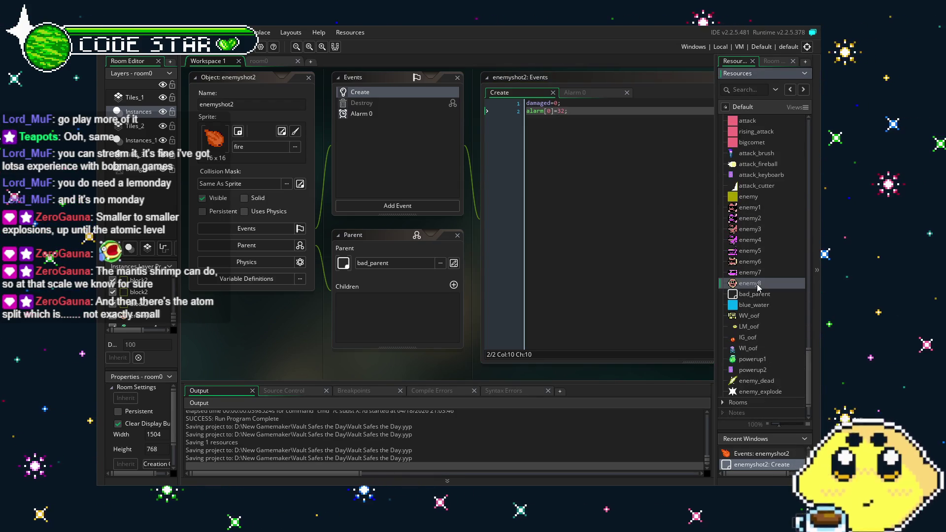
# Step: Read through enemy8's Alarm 11 code: eight enemyshot2 spawns at 45° steps, speed 4
pyautogui.click(352, 167)
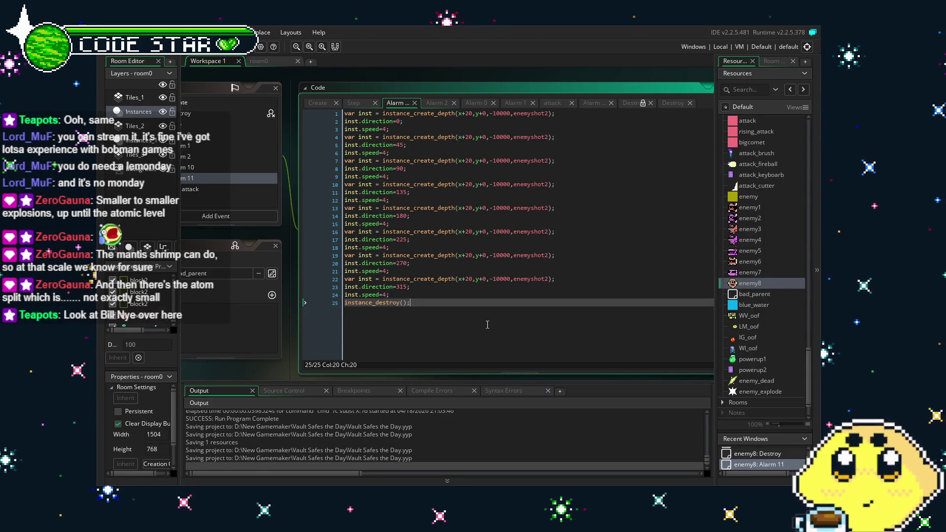
pyautogui.click(512, 233)
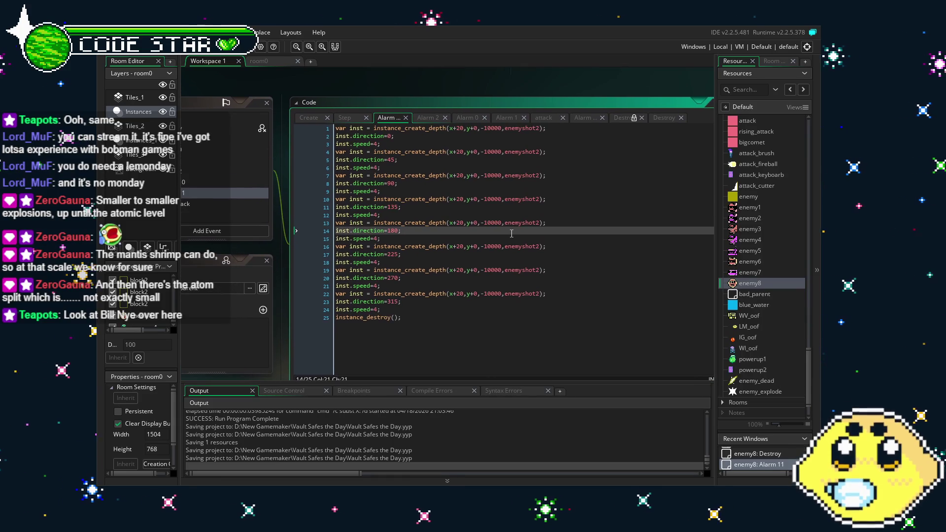
pyautogui.click(541, 130)
pyautogui.press('End')
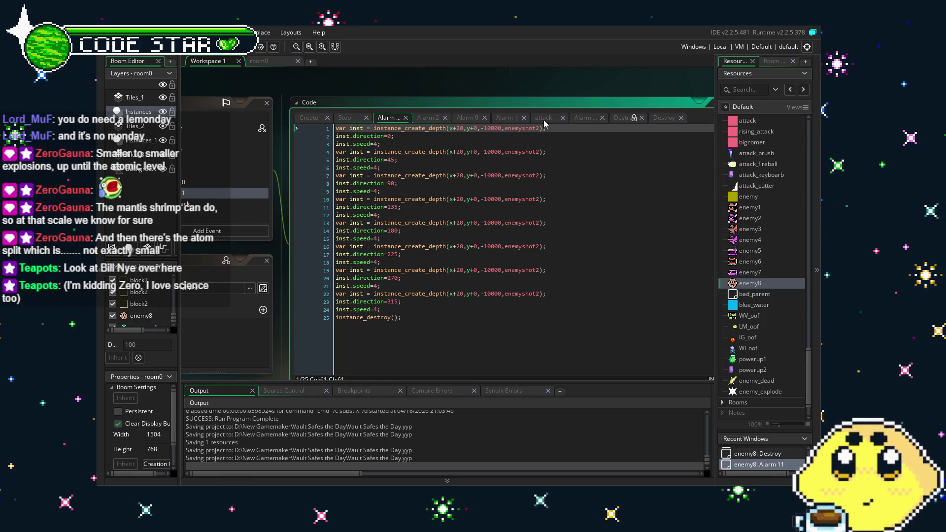
pyautogui.click(495, 142)
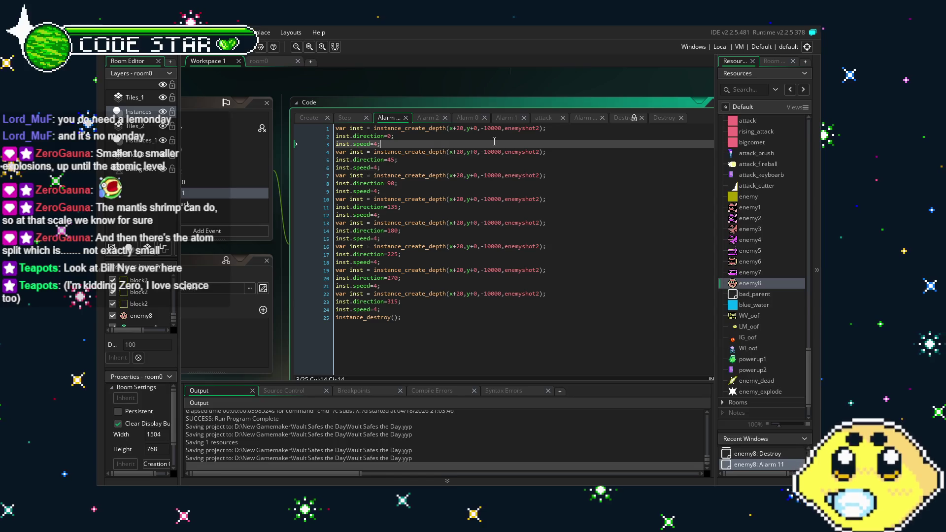
# Step: Add inst.image_angle+=45; after line 3 of enemy8's Alarm 11 and save the project
pyautogui.press('Return')
pyautogui.write('inst.')
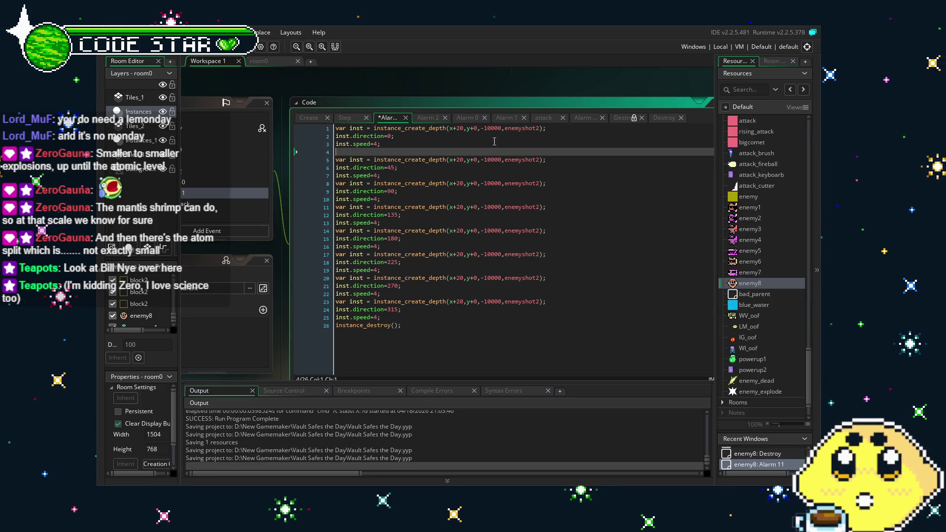
pyautogui.write('image_angle')
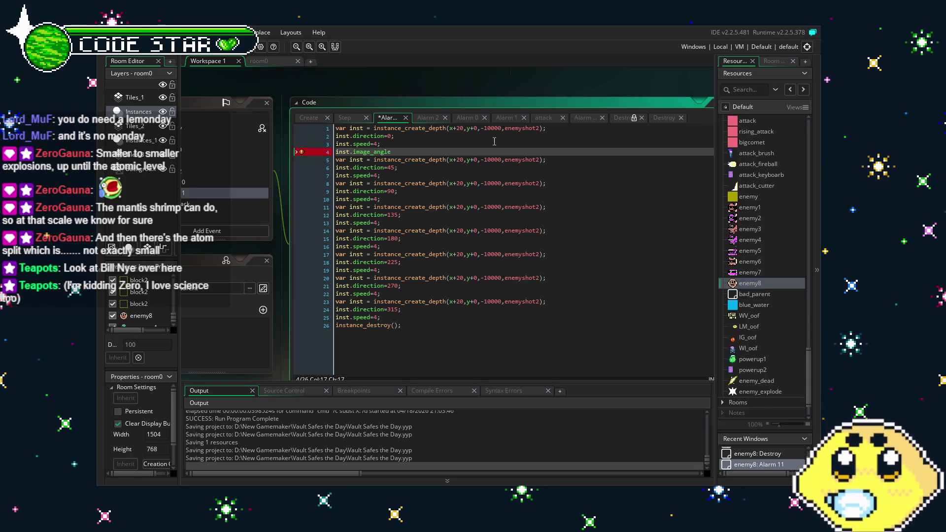
pyautogui.write('+=9')
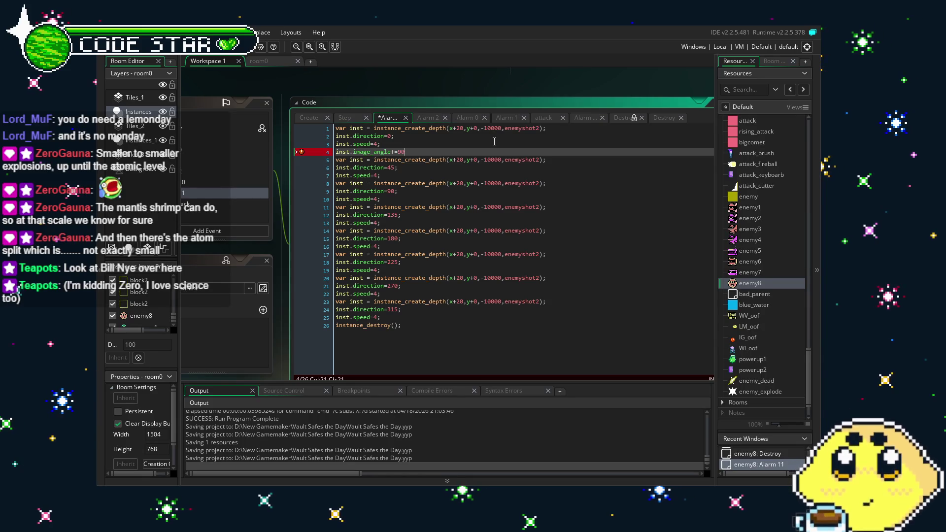
pyautogui.press('BackSpace')
pyautogui.write('45;')
pyautogui.hotkey('ctrl', 's')
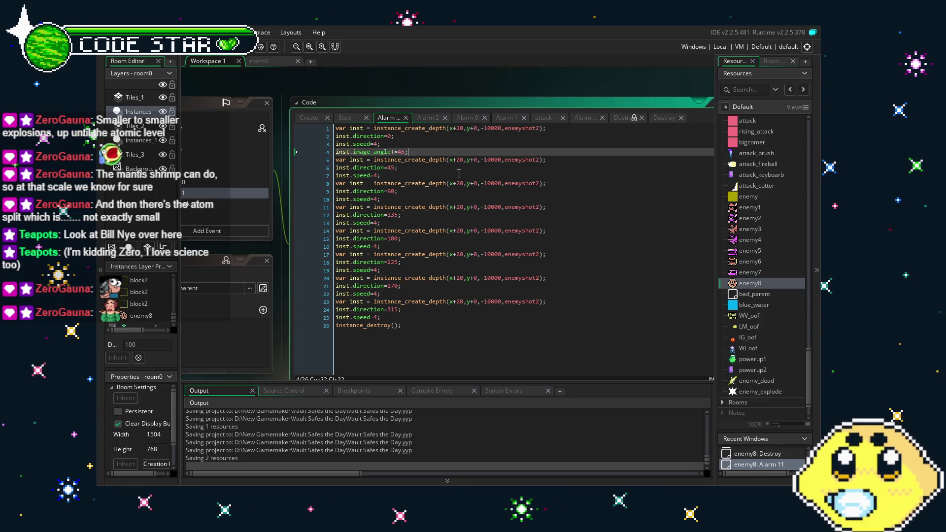
pyautogui.moveTo(408, 152); pyautogui.dragTo(338, 156)
pyautogui.click(407, 175)
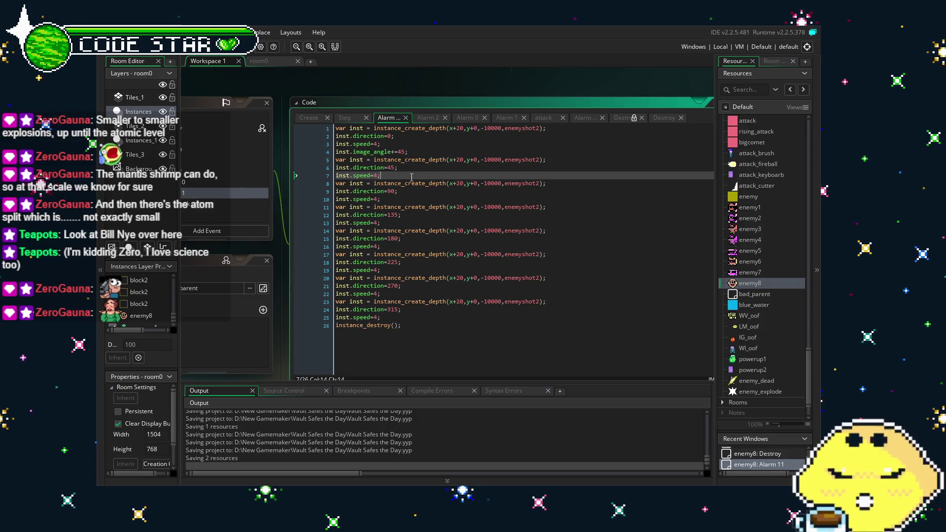
pyautogui.moveTo(345, 83); pyautogui.dragTo(415, 89)
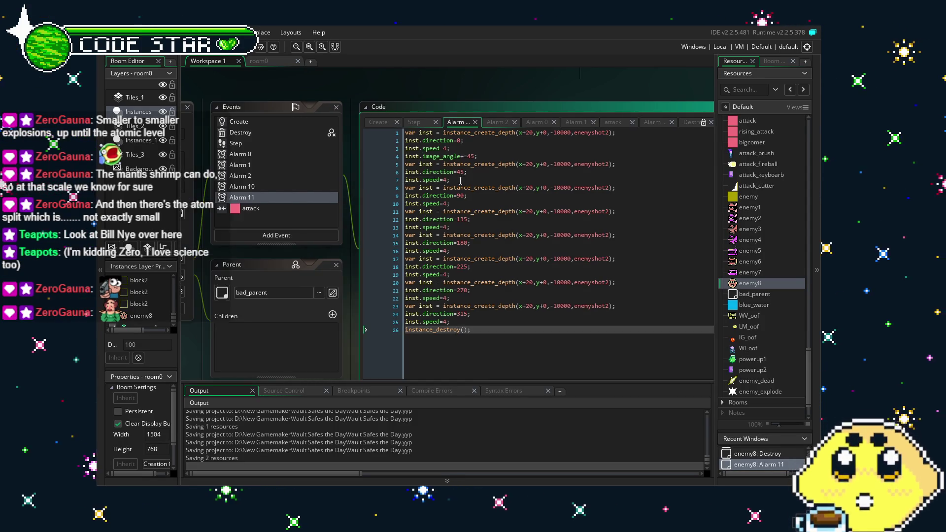
pyautogui.click(461, 180)
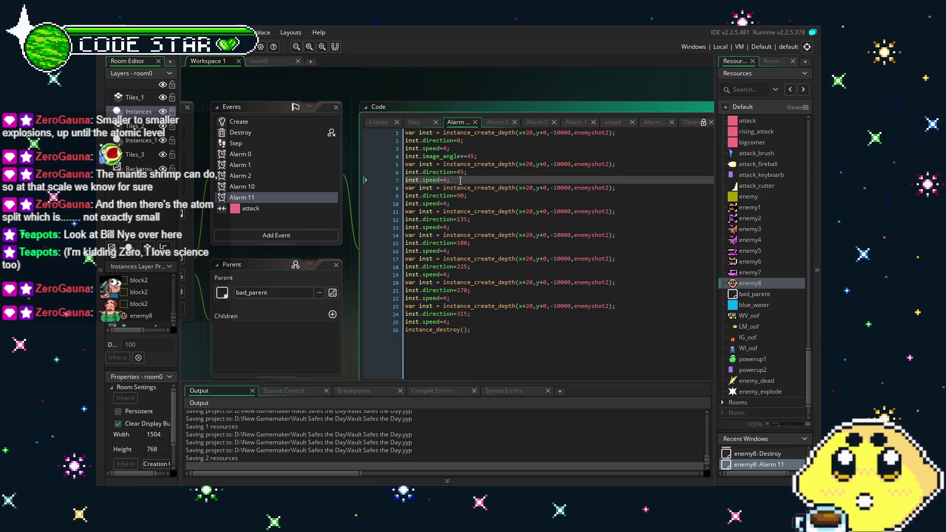
# Step: Delete the inst.image_angle+=45; line from the first shot
pyautogui.click(491, 157)
pyautogui.hotkey('shift', 'Home')
pyautogui.press('BackSpace')
pyautogui.press('BackSpace')
# Step: Add inst.image_yscale=-1; after the second shot's inst.speed=4; line, then build and run with F5
pyautogui.click(488, 170)
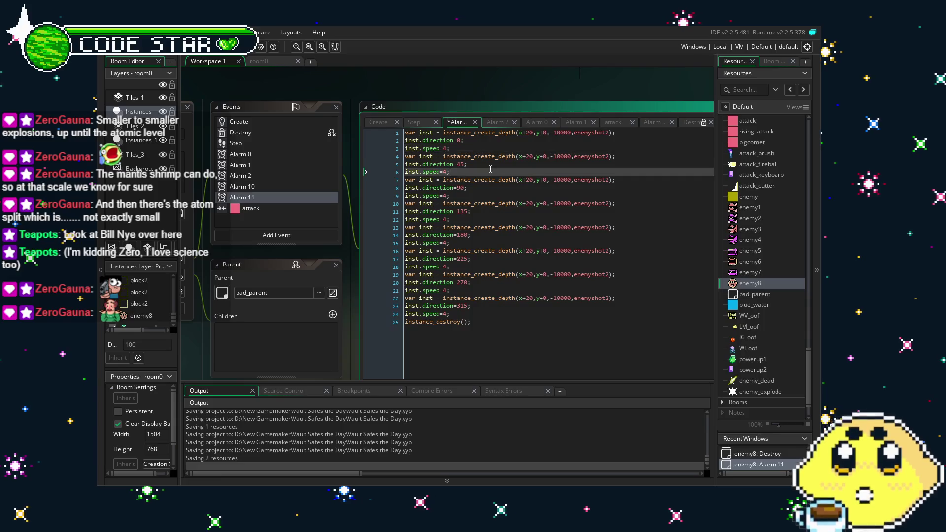
pyautogui.press('Return')
pyautogui.write('inst.image_')
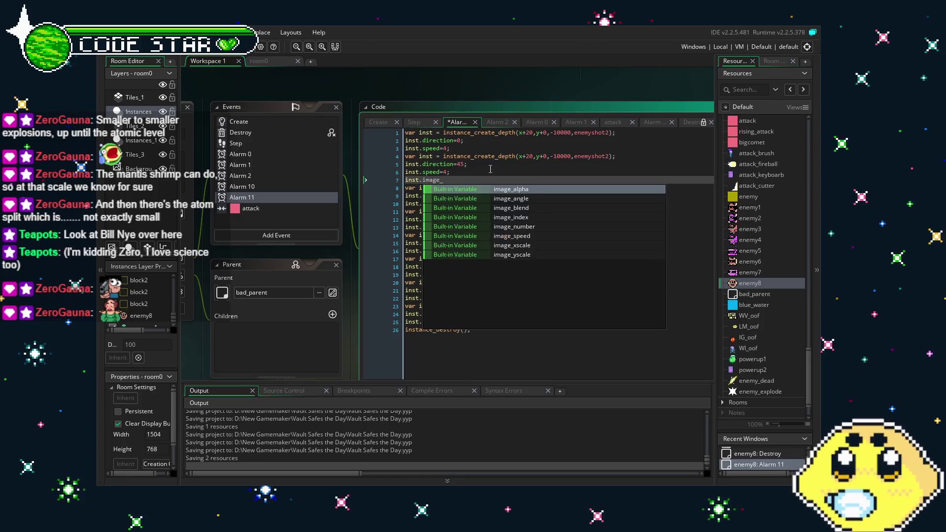
pyautogui.write('ys')
pyautogui.press('Return')
pyautogui.write('=-1;')
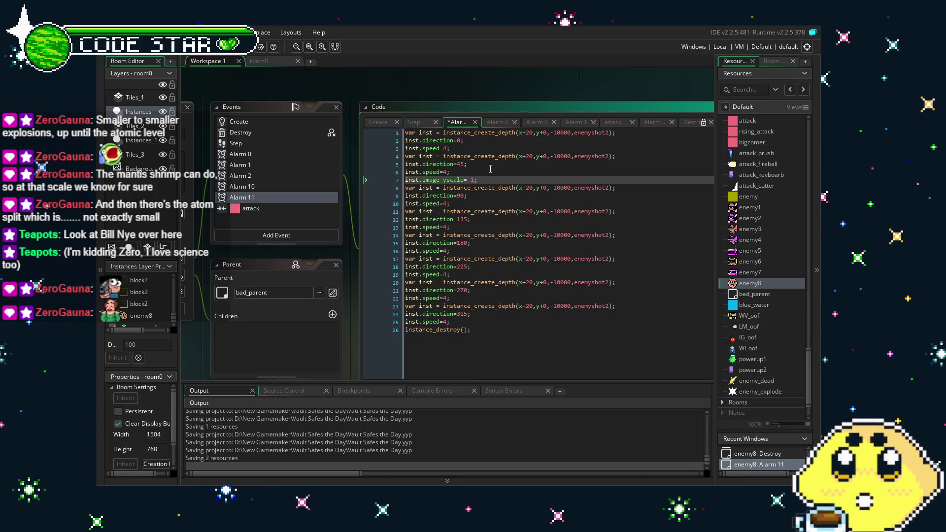
pyautogui.moveTo(478, 180); pyautogui.dragTo(389, 181)
pyautogui.hotkey('ctrl', 'c')
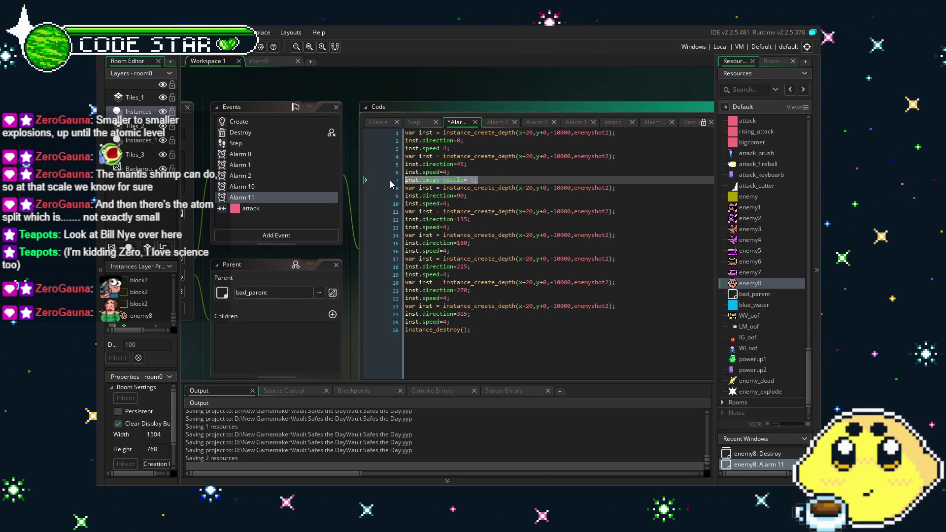
pyautogui.click(487, 203)
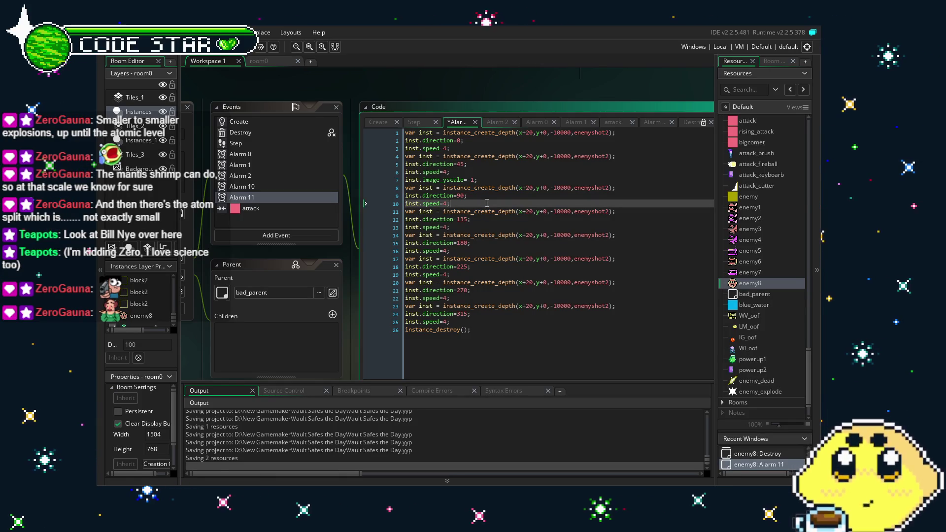
pyautogui.click(497, 176)
pyautogui.press('BackSpace')
pyautogui.press('BackSpace')
pyautogui.press('BackSpace')
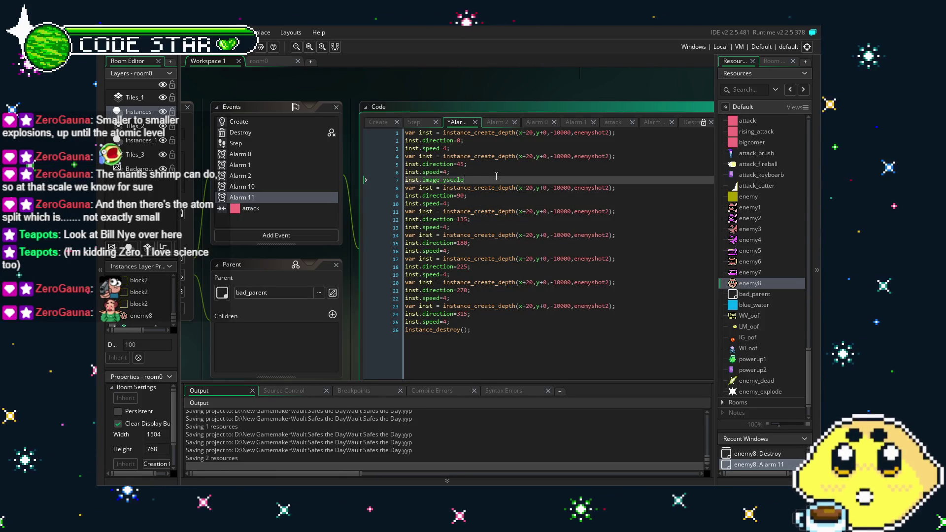
pyautogui.write('ima')
pyautogui.press('BackSpace')
pyautogui.press('BackSpace')
pyautogui.press('BackSpace')
pyautogui.write('yscale=-1;')
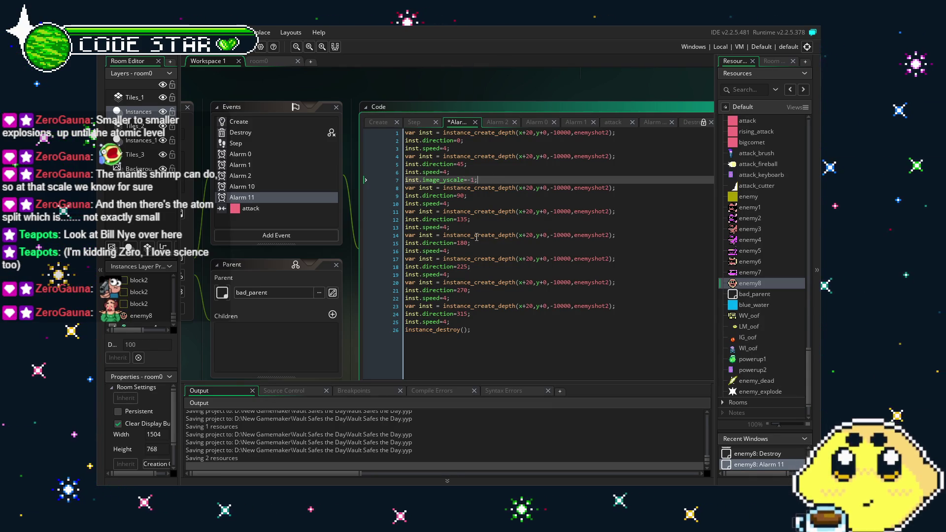
pyautogui.press('F5')
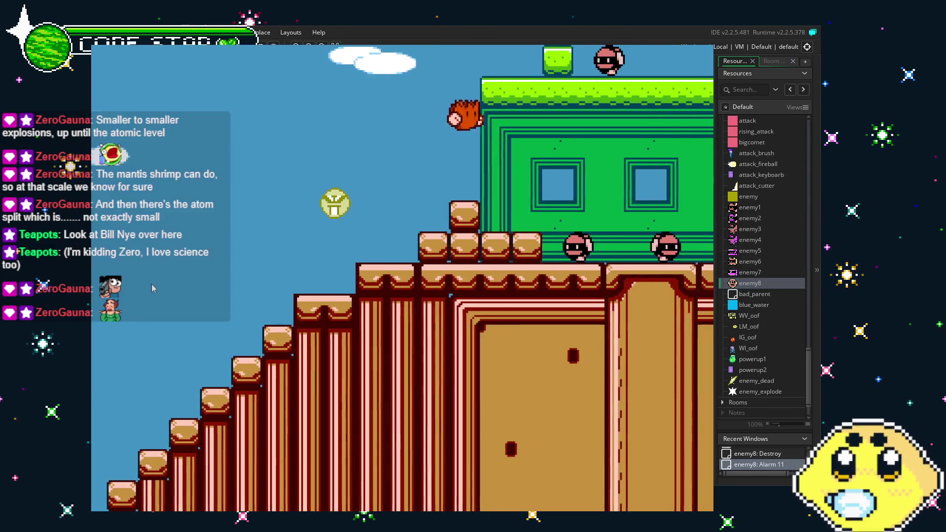
# Step: Move and jump the player briefly, then quit the test game with Escape
pyautogui.press('Right')
pyautogui.press('space')
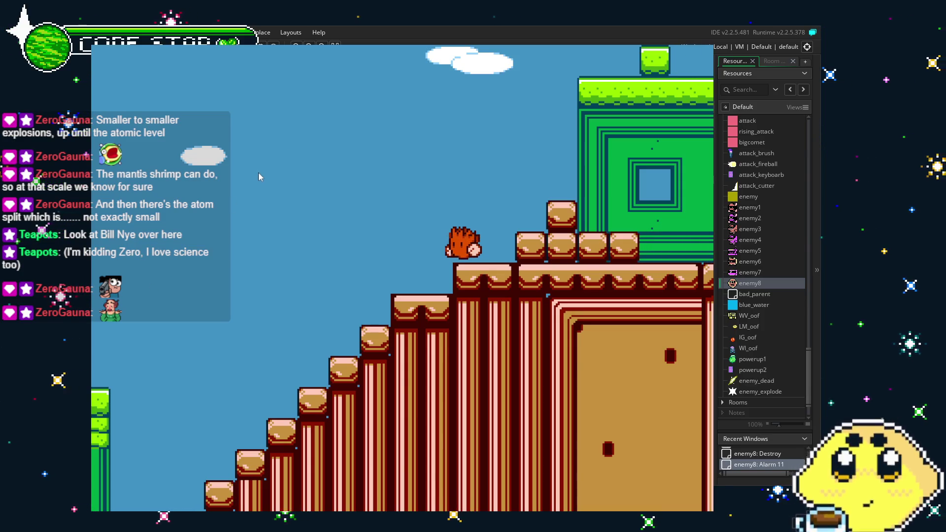
pyautogui.press('Escape')
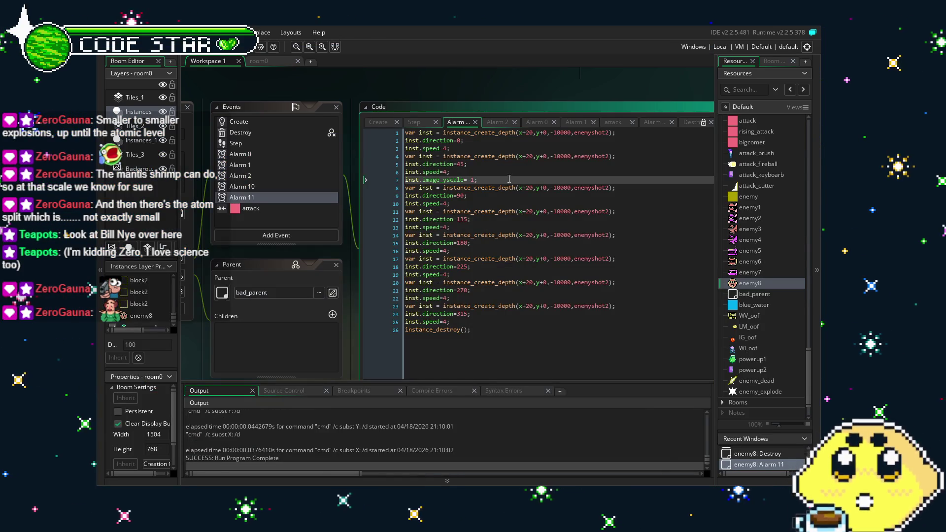
# Step: Move the inst.image_yscale=-1; line from the 45° shot to after the 180° shot's speed
pyautogui.click(399, 180)
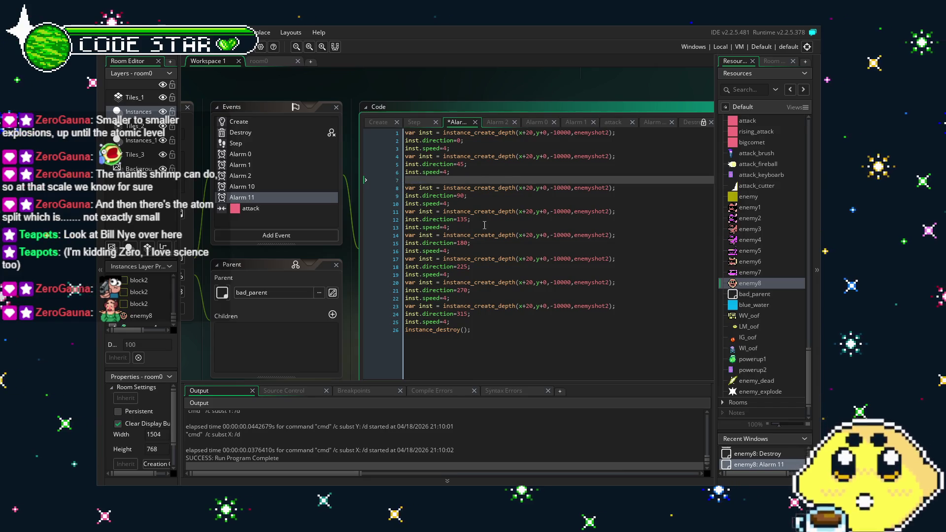
pyautogui.press('Delete')
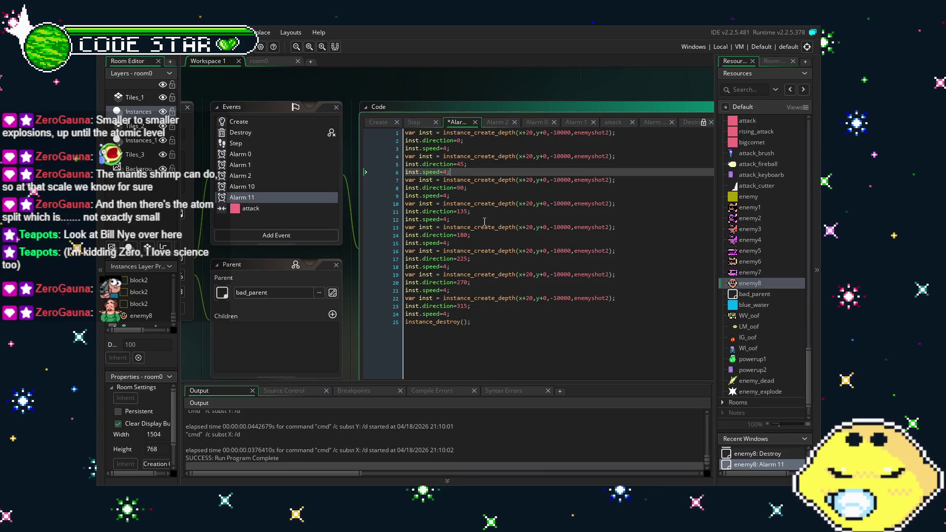
pyautogui.click(495, 218)
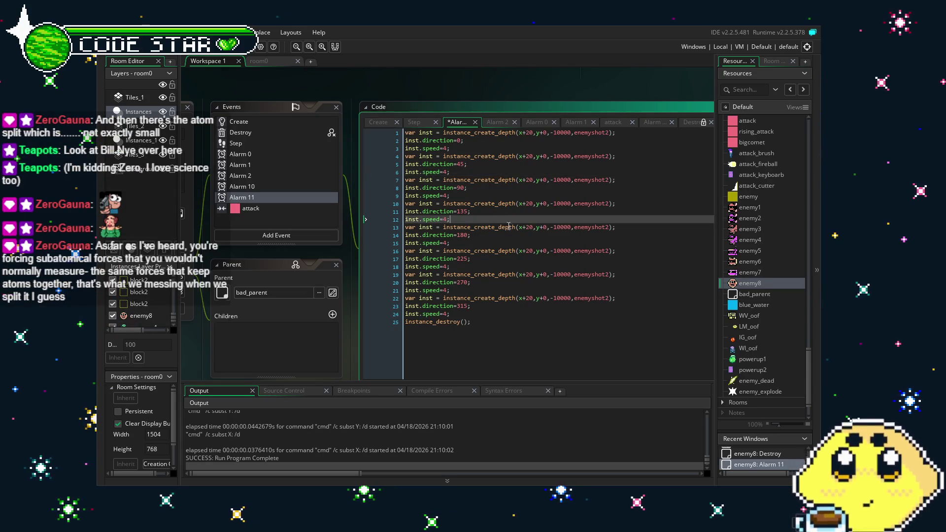
pyautogui.click(481, 240)
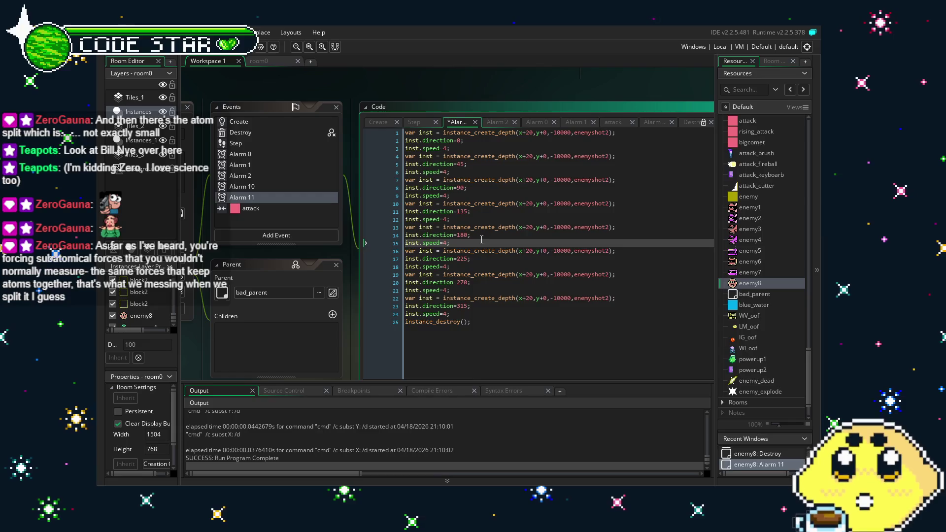
pyautogui.press('Return')
pyautogui.hotkey('ctrl', 'v')
# Step: Add inst.image_yscale=-1; after the 225°, 270° and 315° shots' speed lines and save
pyautogui.click(495, 268)
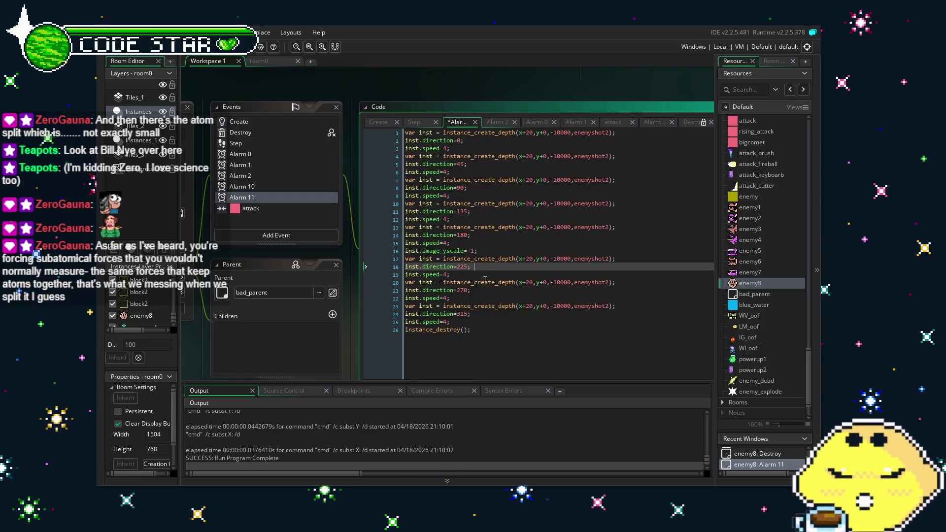
pyautogui.click(485, 281)
pyautogui.click(501, 275)
pyautogui.press('Return')
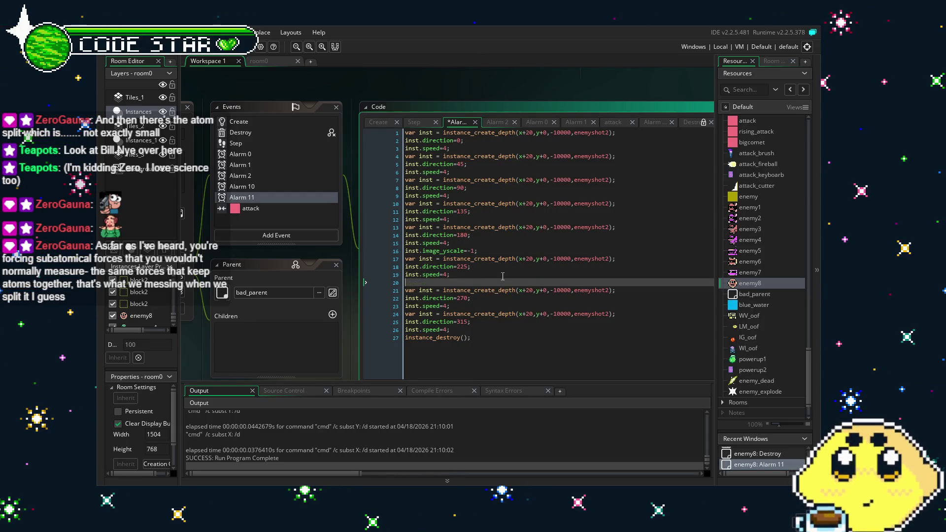
pyautogui.click(476, 305)
pyautogui.press('Return')
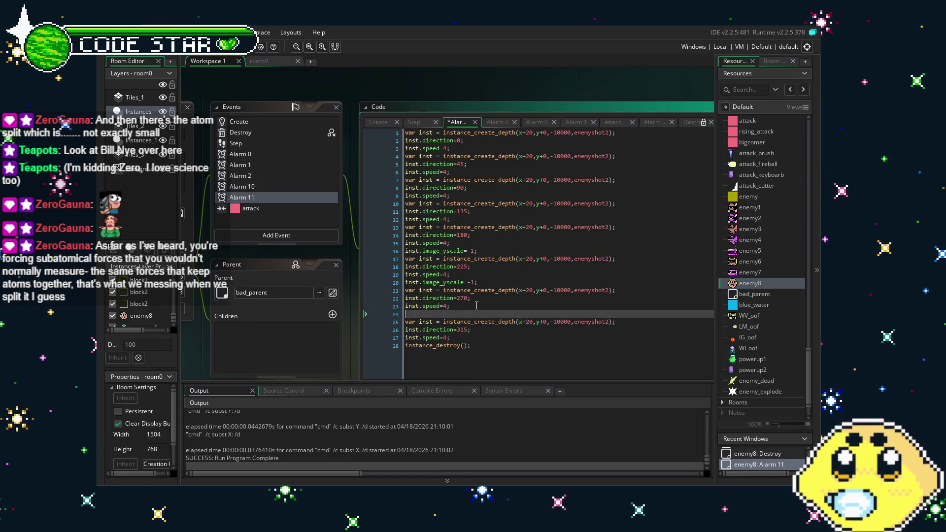
pyautogui.click(482, 335)
pyautogui.press('Return')
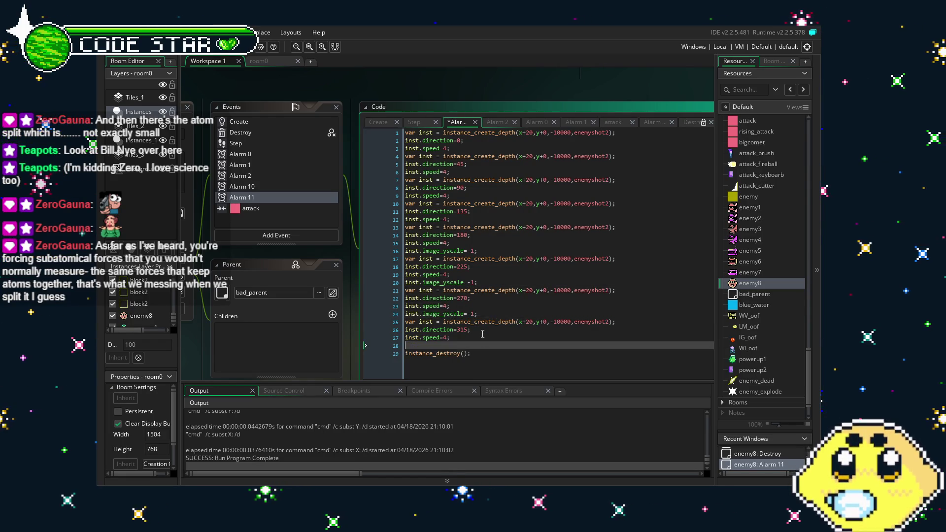
pyautogui.hotkey('ctrl', 's')
pyautogui.click(233, 348)
pyautogui.scroll(-3, 233, 348)
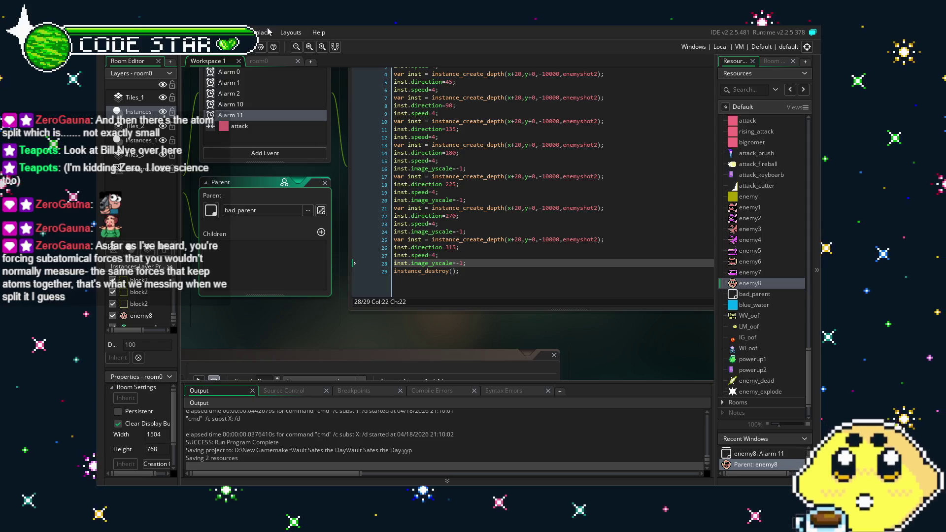
pyautogui.press('F5')
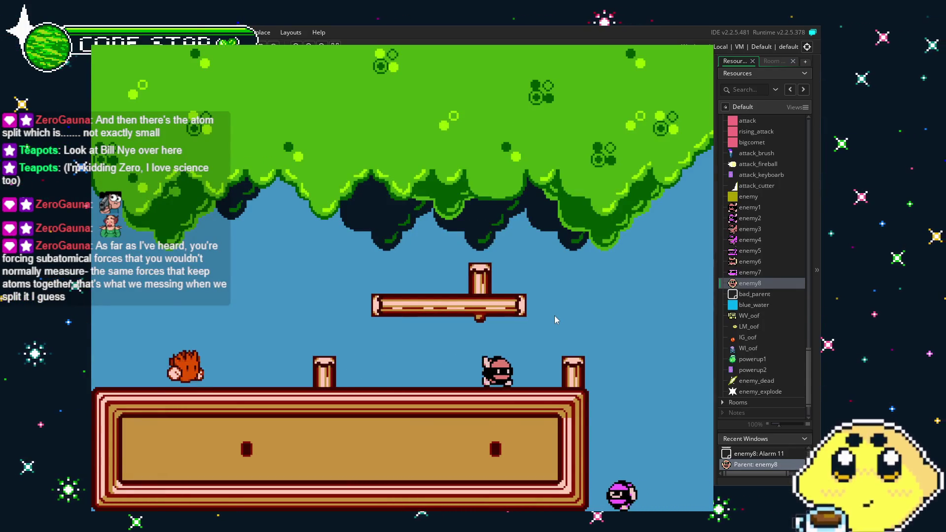
pyautogui.press('Right')
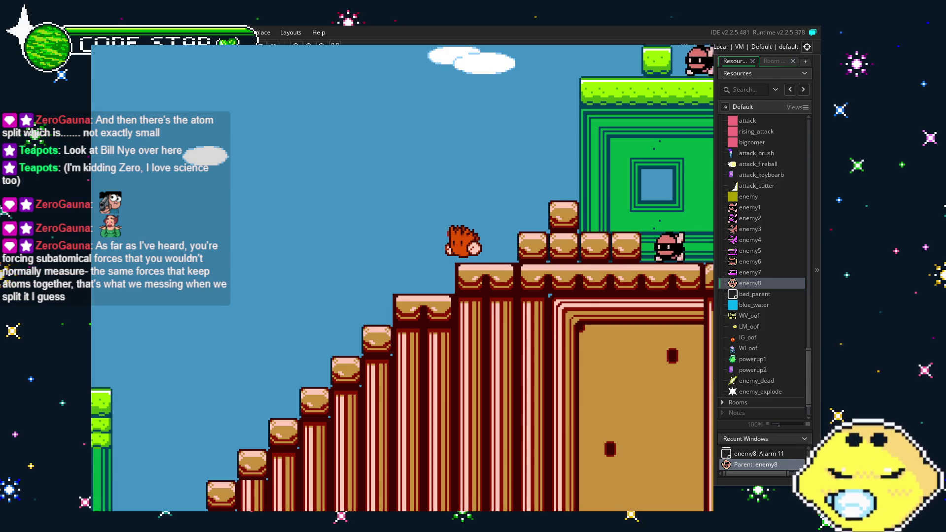
pyautogui.press('Escape')
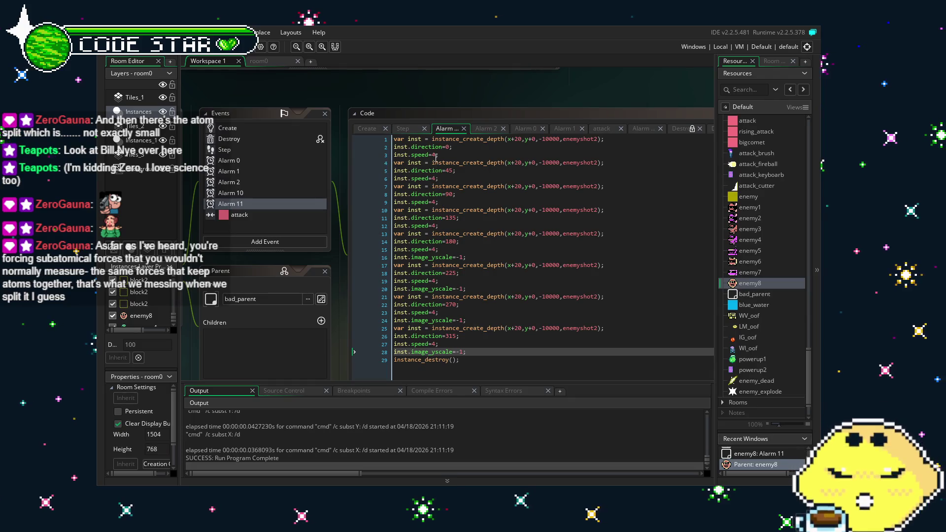
# Step: Change every shot's inst.speed=4; to inst.speed=1; and save the project
pyautogui.click(436, 156)
pyautogui.press('Down')
pyautogui.press('Down')
pyautogui.press('Down')
pyautogui.press('BackSpace')
pyautogui.write('1')
pyautogui.press('Down')
pyautogui.press('Down')
pyautogui.press('Down')
pyautogui.press('BackSpace')
pyautogui.write('1')
pyautogui.press('Down')
pyautogui.press('Down')
pyautogui.press('Down')
pyautogui.press('BackSpace')
pyautogui.write('1')
pyautogui.press('Down')
pyautogui.press('Down')
pyautogui.press('Down')
pyautogui.press('BackSpace')
pyautogui.write('1')
pyautogui.press('Down')
pyautogui.press('Down')
pyautogui.press('Down')
pyautogui.press('Down')
pyautogui.press('BackSpace')
pyautogui.write('1')
pyautogui.press('Down')
pyautogui.press('Down')
pyautogui.press('Down')
pyautogui.press('BackSpace')
pyautogui.write('1')
pyautogui.press('Down')
pyautogui.press('Down')
pyautogui.press('Down')
pyautogui.press('BackSpace')
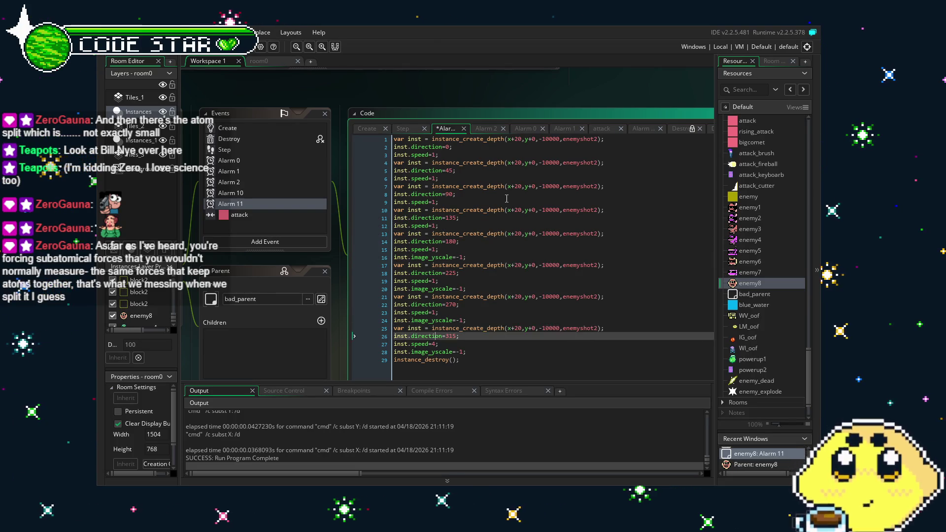
pyautogui.write('1')
pyautogui.hotkey('ctrl', 's')
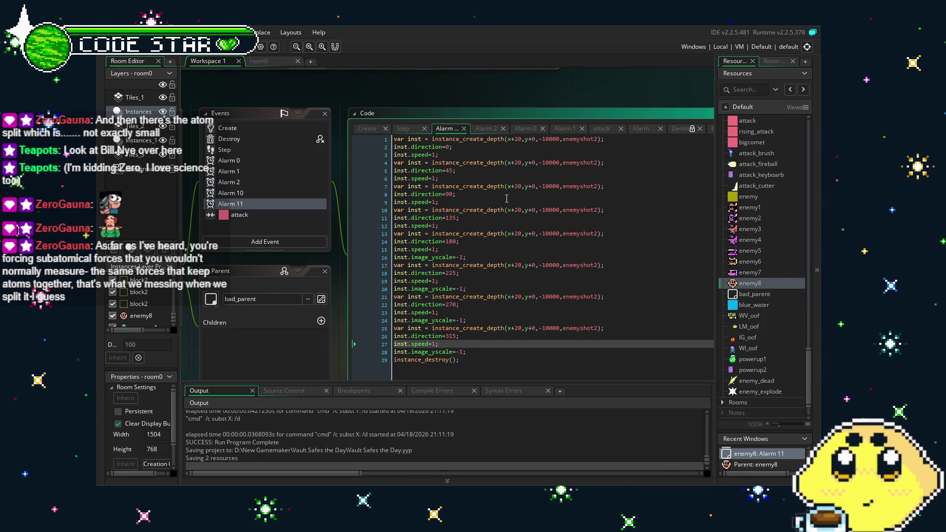
# Step: Delete the inst.image_yscale=-1; lines from the 315°, 270°, 225° and 180° shots
pyautogui.click(487, 285)
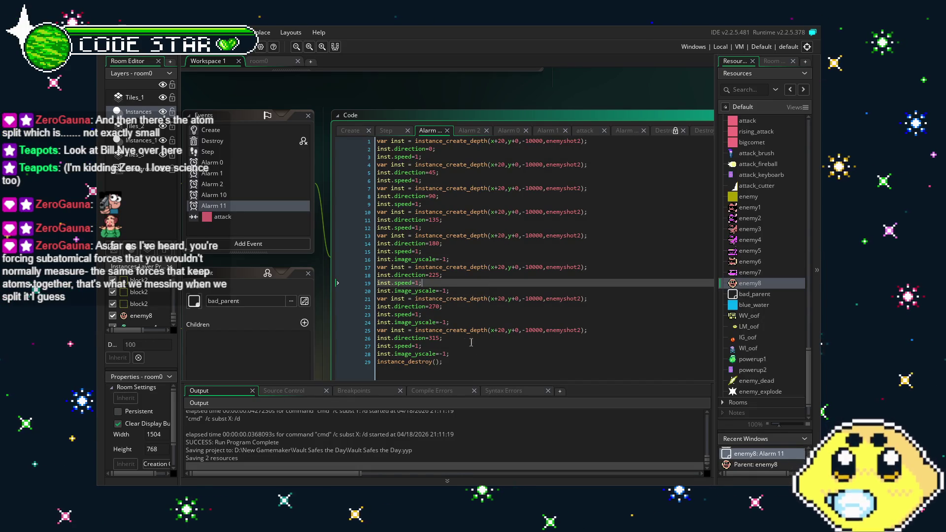
pyautogui.click(451, 346)
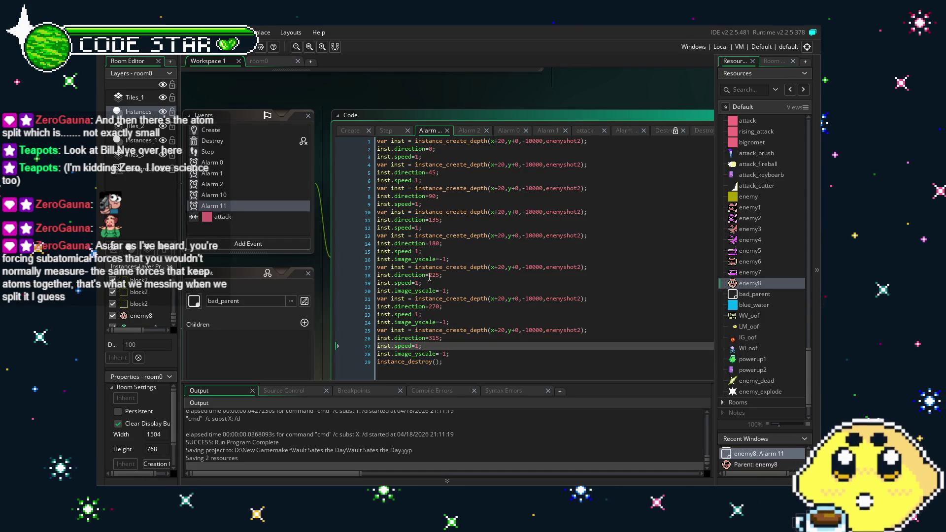
pyautogui.tripleClick(461, 352)
pyautogui.press('BackSpace')
pyautogui.press('BackSpace')
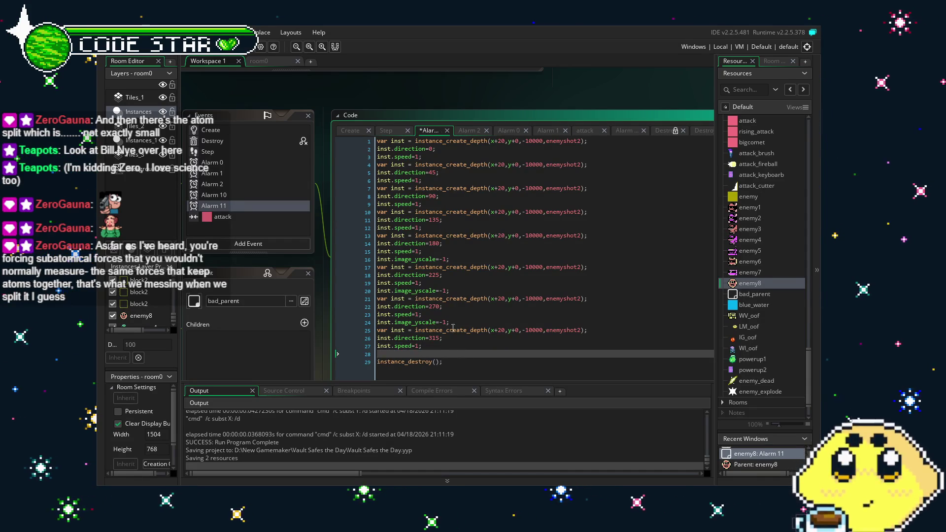
pyautogui.tripleClick(467, 323)
pyautogui.press('BackSpace')
pyautogui.press('BackSpace')
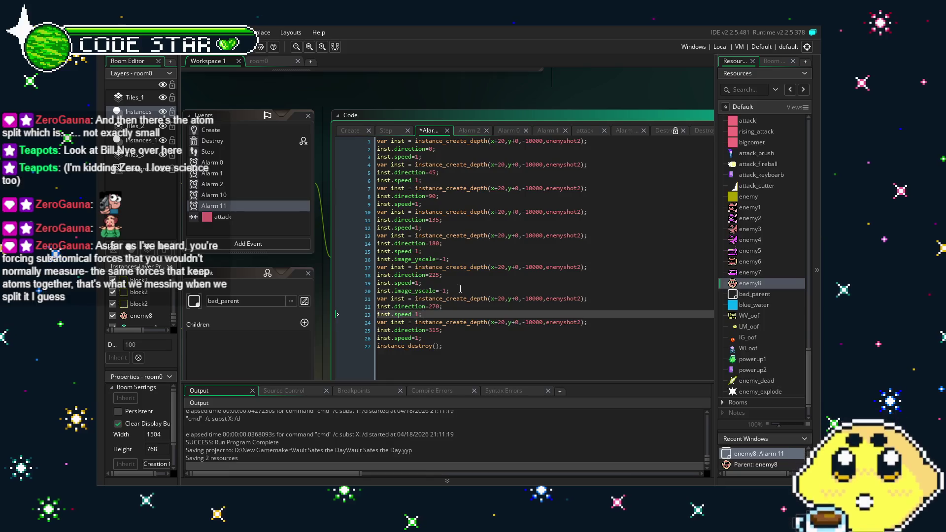
pyautogui.moveTo(449, 291); pyautogui.dragTo(370, 292)
pyautogui.press('BackSpace')
pyautogui.press('BackSpace')
pyautogui.moveTo(449, 260); pyautogui.dragTo(364, 265)
pyautogui.hotkey('ctrl', 'c')
pyautogui.press('BackSpace')
pyautogui.press('BackSpace')
pyautogui.click(509, 338)
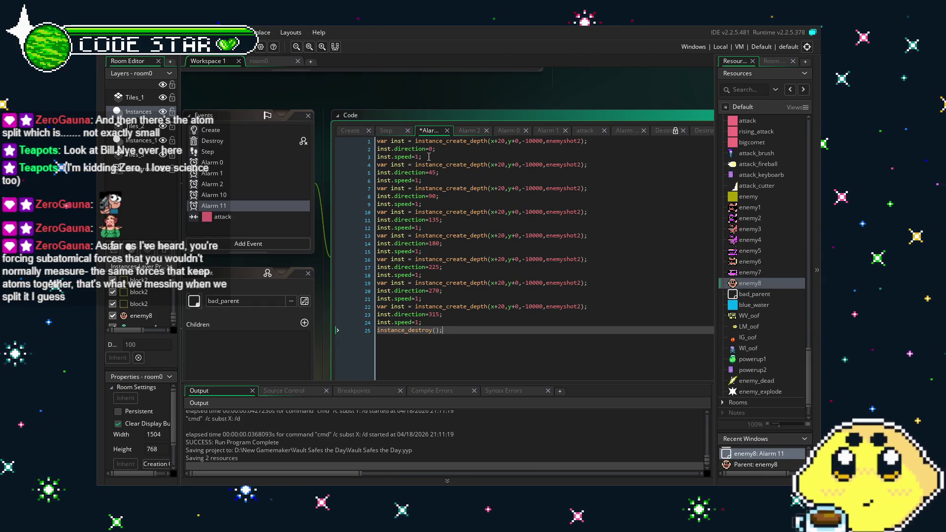
# Step: Try an inst.image_yscale=-1; line after the 180° shot, then undo it
pyautogui.click(438, 252)
pyautogui.press('Return')
pyautogui.write('inst.image_yscale=-1;')
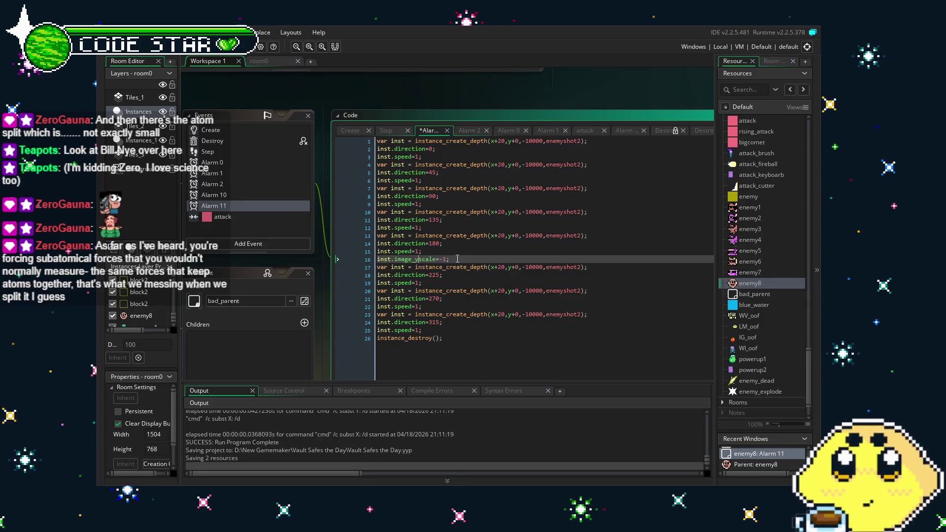
pyautogui.hotkey('ctrl', 'z')
# Step: Add inst.image_xscale=-1; after the speed lines of the 0°, 45°, 90° and 135° shots and save
pyautogui.click(450, 156)
pyautogui.press('Return')
pyautogui.hotkey('ctrl', 'v')
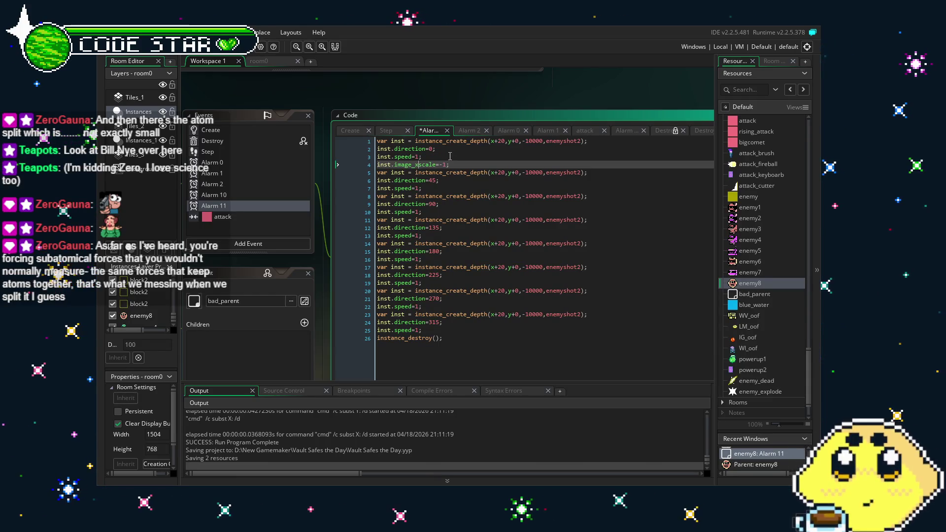
pyautogui.hotkey('ctrl', 'z')
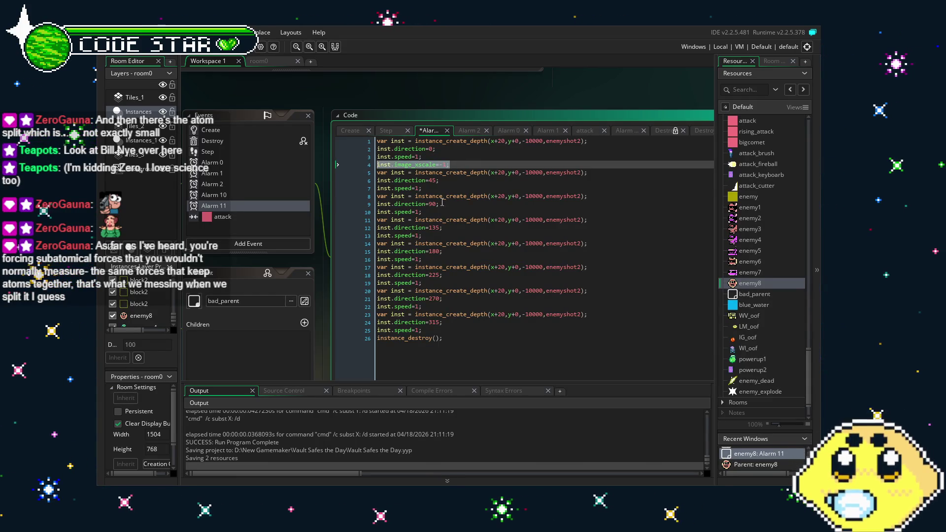
pyautogui.click(452, 189)
pyautogui.press('Return')
pyautogui.write('inst.image_xscale=-1;')
pyautogui.press('Down')
pyautogui.press('Down')
pyautogui.press('Down')
pyautogui.press('End')
pyautogui.press('Return')
pyautogui.hotkey('ctrl', 'v')
pyautogui.press('Down')
pyautogui.press('Down')
pyautogui.press('Down')
pyautogui.press('End')
pyautogui.press('Return')
pyautogui.hotkey('ctrl', 'v')
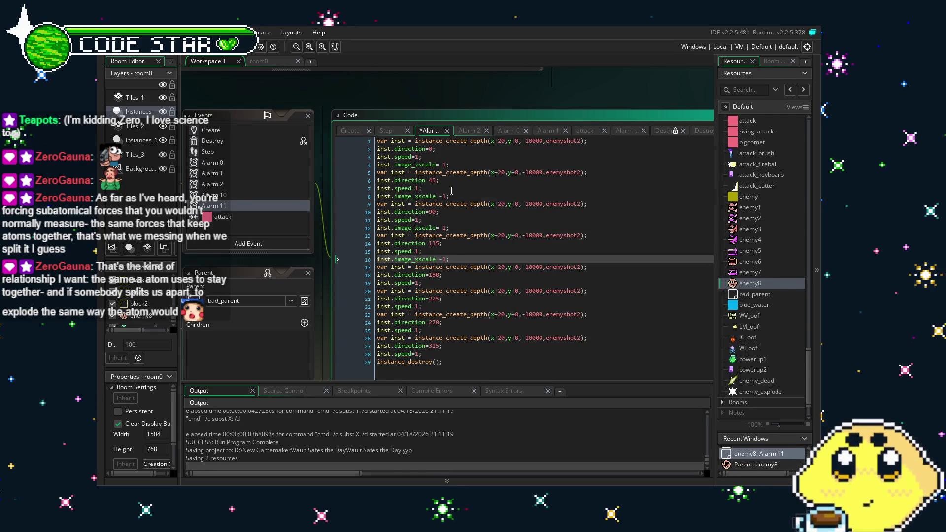
pyautogui.hotkey('ctrl', 's')
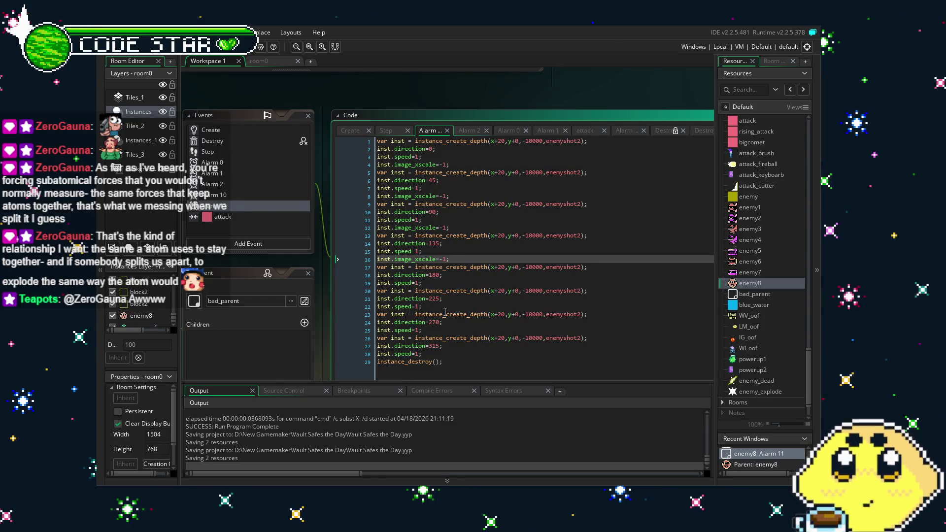
pyautogui.click(468, 311)
pyautogui.click(482, 373)
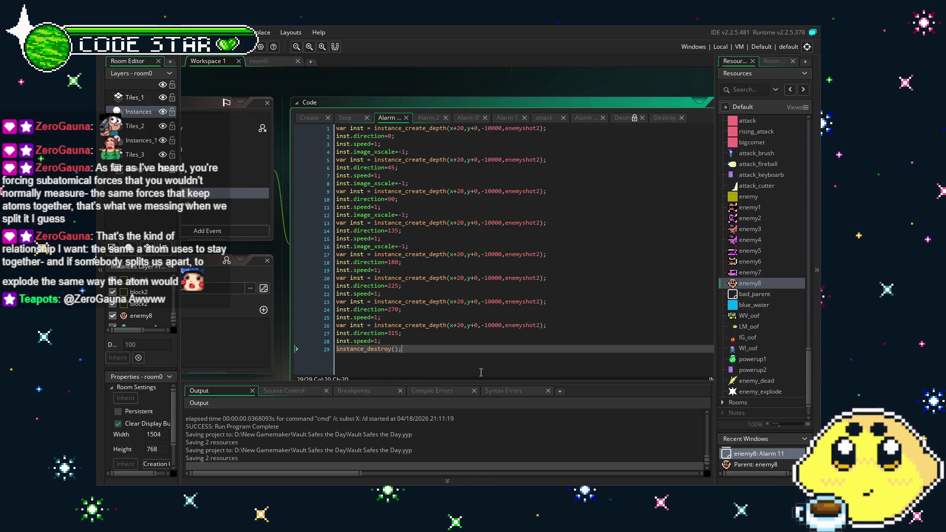